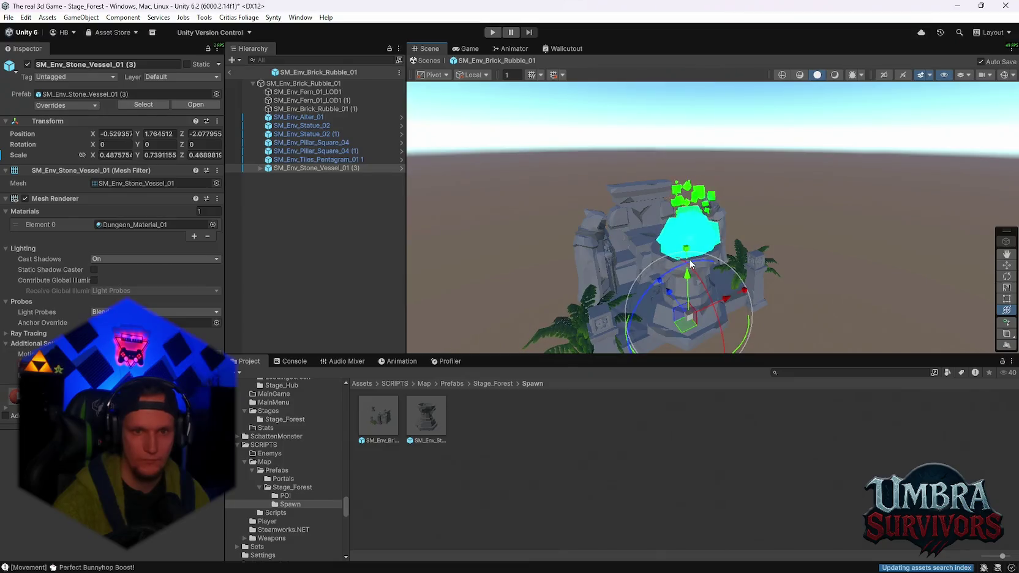
Step: Move the stone vessel next to the pillar and shrink it to about half size
mouse_move(690, 264)
mouse_down()
mouse_move(662, 281)
mouse_move(651, 262)
mouse_move(652, 300)
mouse_move(762, 286)
mouse_up()
scroll(764, 286, up, 3)
drag(743, 234, 711, 212)
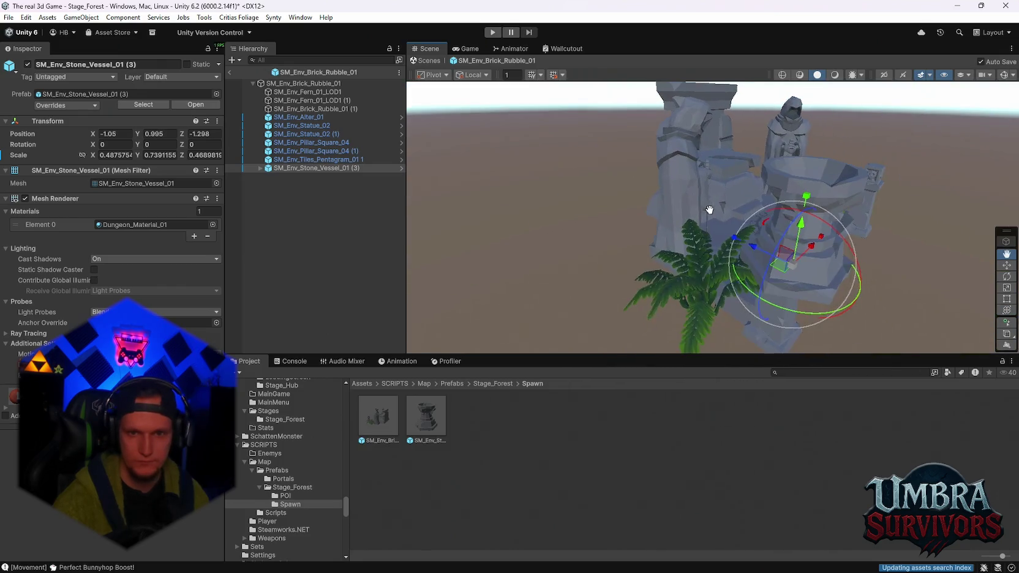
mouse_move(795, 263)
mouse_down()
mouse_move(781, 266)
mouse_move(790, 258)
mouse_up()
scroll(791, 257, down, 3)
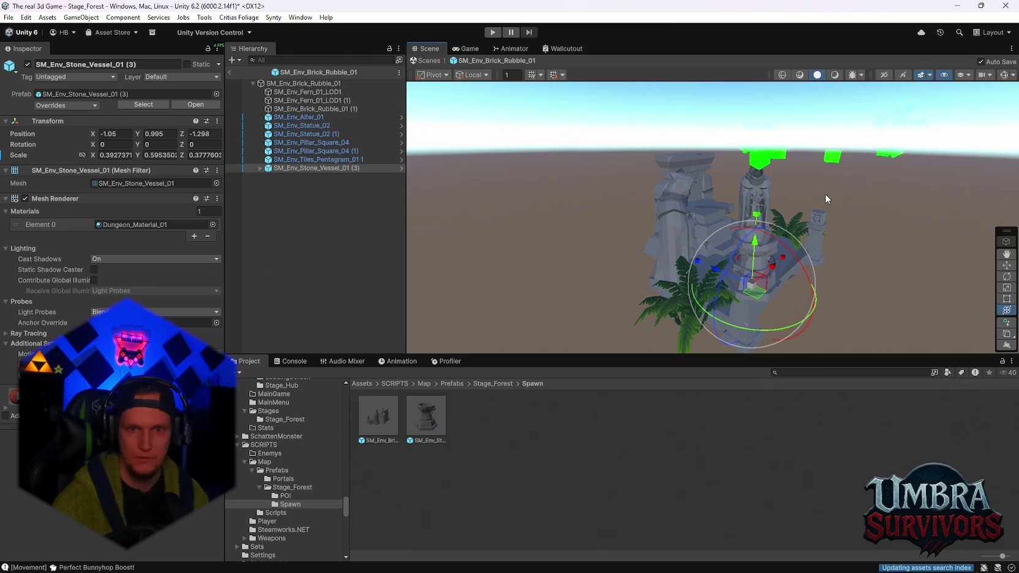
drag(825, 194, 754, 216)
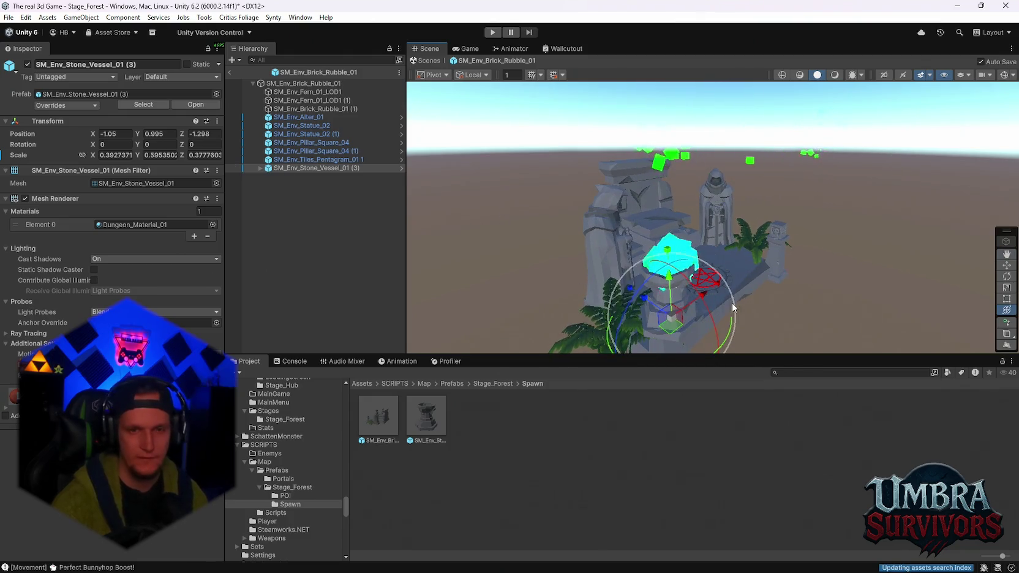
scroll(731, 302, up, 5)
scroll(697, 243, down, 3)
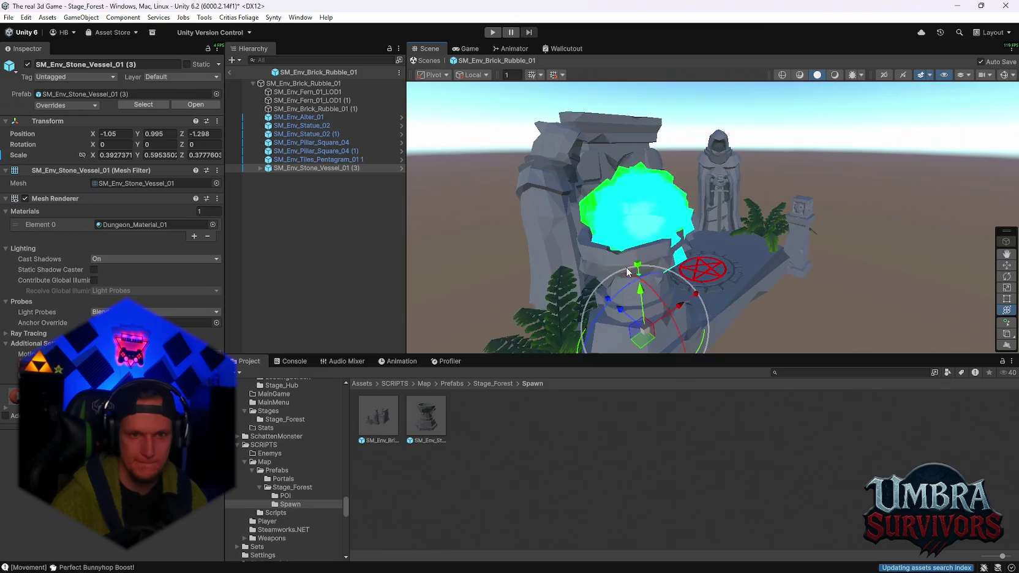
drag(648, 284, 602, 274)
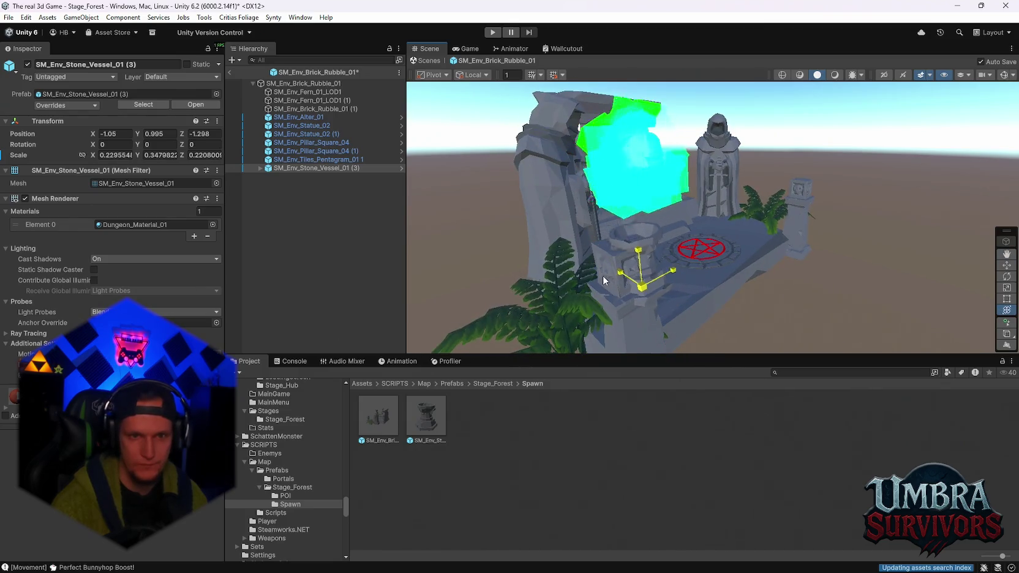
mouse_move(656, 291)
mouse_down()
mouse_move(565, 290)
mouse_move(617, 293)
mouse_up()
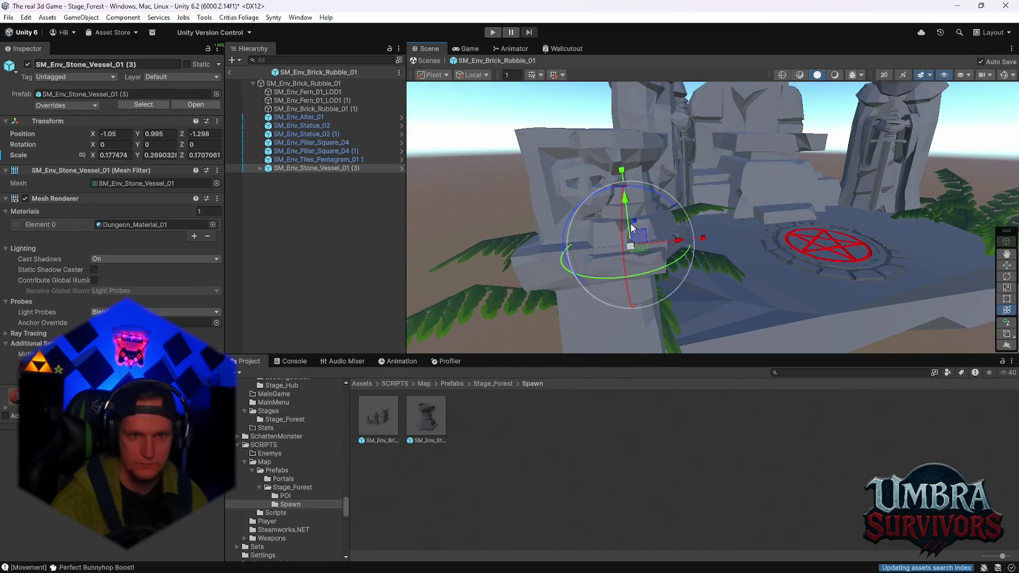
Step: Lift the vessel so it sits on top of the pillar
mouse_move(617, 196)
mouse_down()
mouse_move(642, 164)
mouse_move(645, 254)
mouse_move(625, 227)
mouse_move(683, 274)
mouse_move(638, 275)
mouse_move(637, 242)
mouse_up()
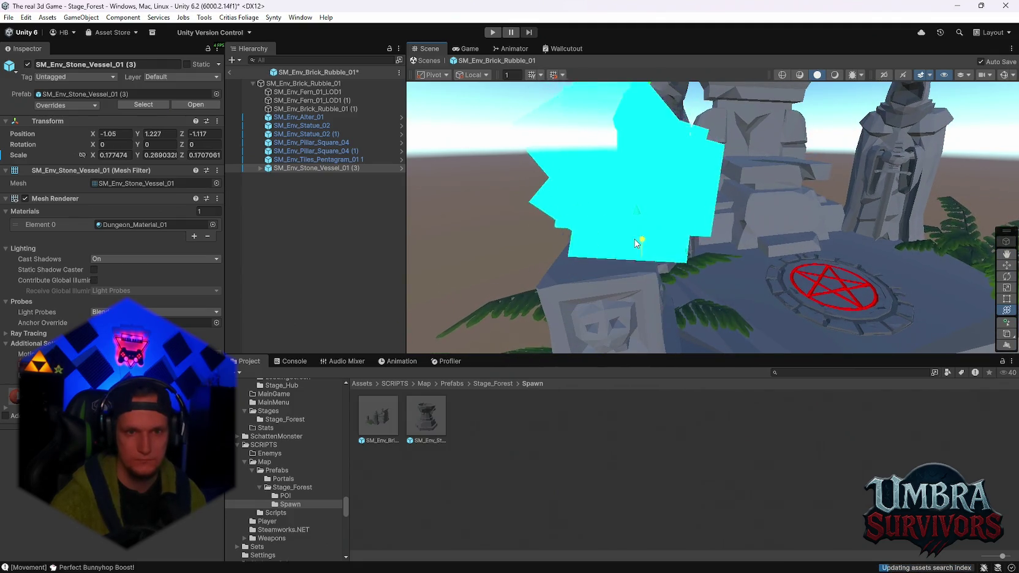
key(ctrl+z)
key(f)
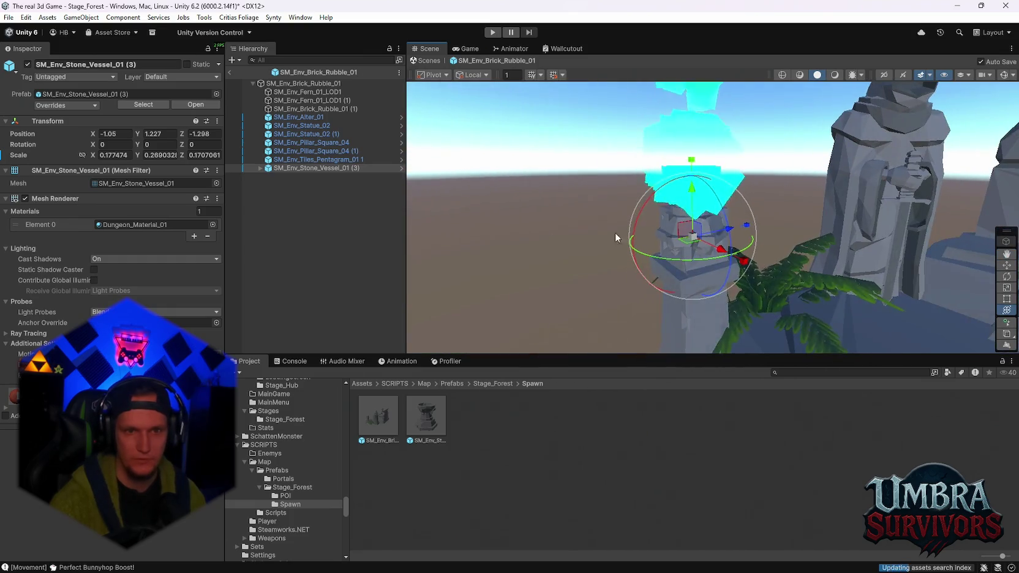
mouse_move(691, 187)
mouse_down()
mouse_move(658, 98)
mouse_move(710, 266)
mouse_move(704, 283)
mouse_move(696, 253)
mouse_up()
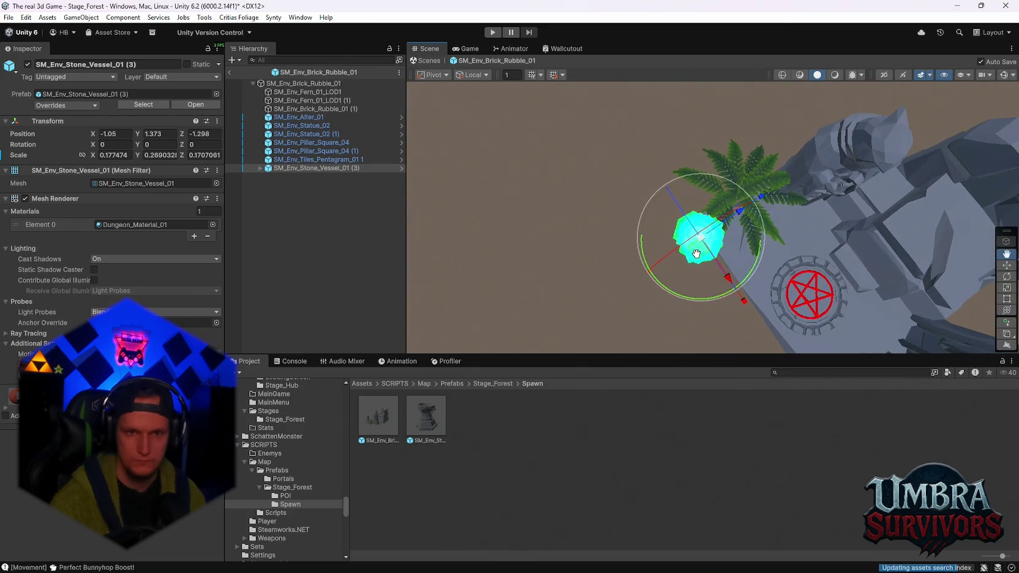
scroll(696, 253, up, 2)
Step: Inspect the vessel's FX_Fire child effect, then reselect the stone vessel
click(260, 168)
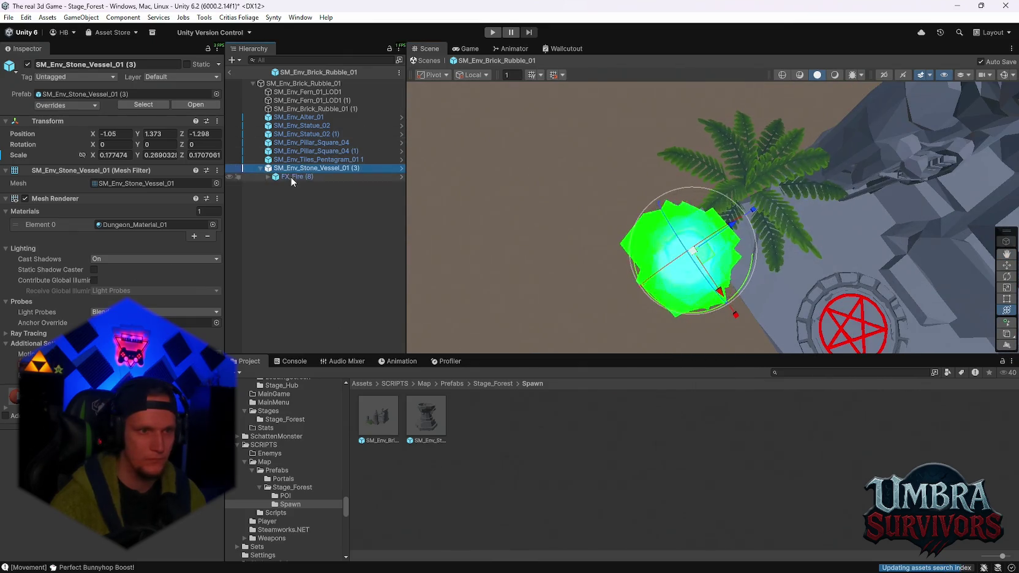
click(290, 177)
scroll(681, 268, up, 1)
key(f)
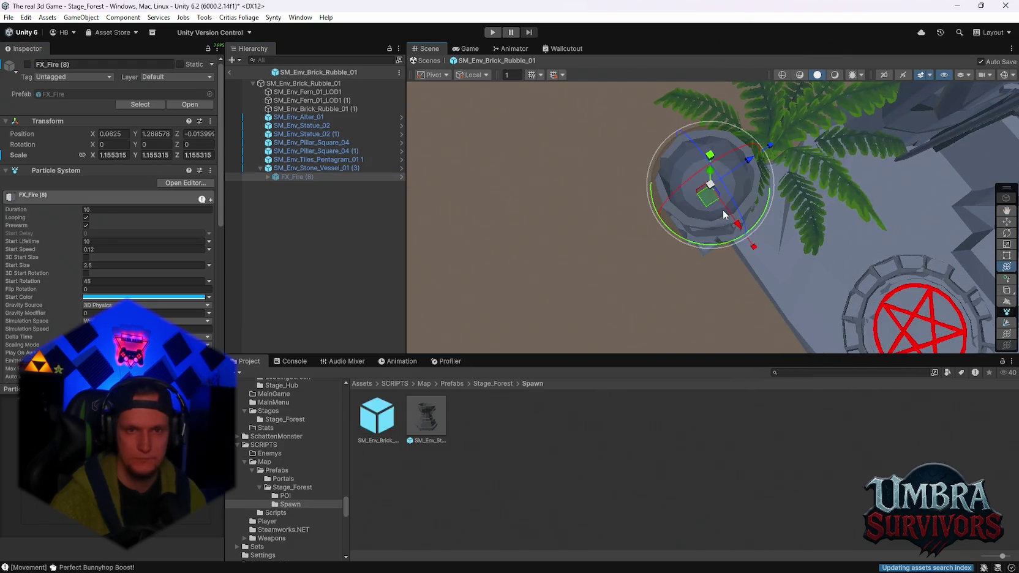
click(290, 174)
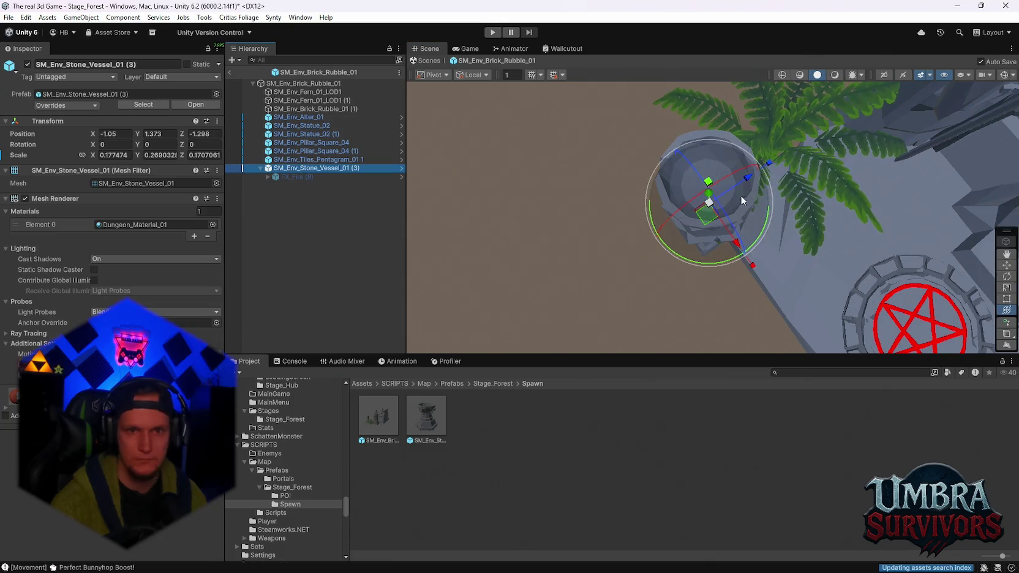
click(713, 210)
Step: Shrink the vessel to about two-thirds size and fine-tune its position
drag(713, 210, 693, 202)
mouse_move(738, 245)
mouse_down()
mouse_move(727, 171)
mouse_move(737, 168)
mouse_up()
drag(726, 225, 841, 183)
Step: Slide the copied vessel onto the opposite pillar and view the altar from the front
drag(601, 150, 918, 202)
mouse_move(857, 227)
mouse_down()
mouse_move(673, 227)
mouse_move(741, 228)
mouse_up()
drag(570, 217, 658, 238)
scroll(658, 238, up, 5)
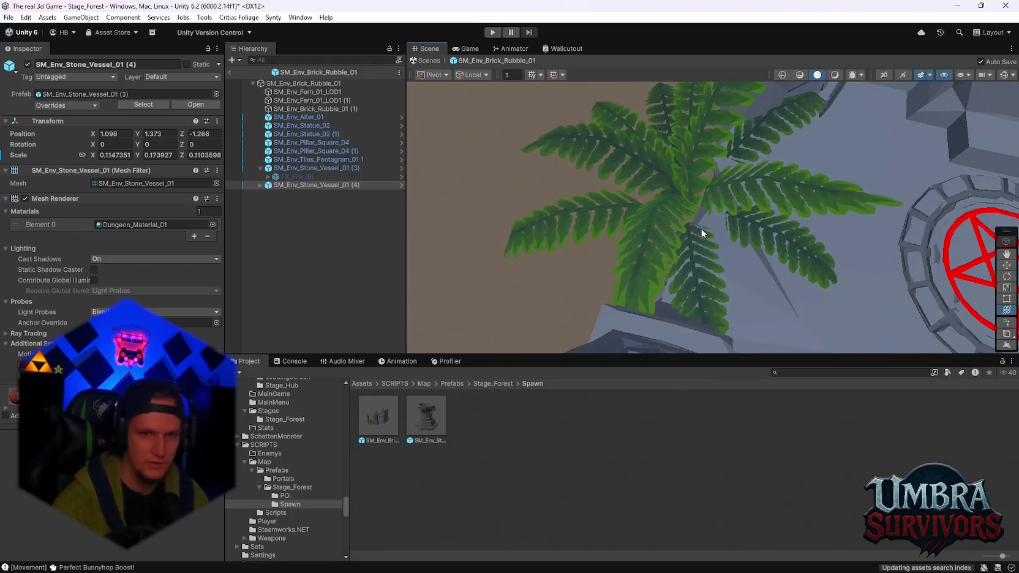
scroll(762, 204, down, 10)
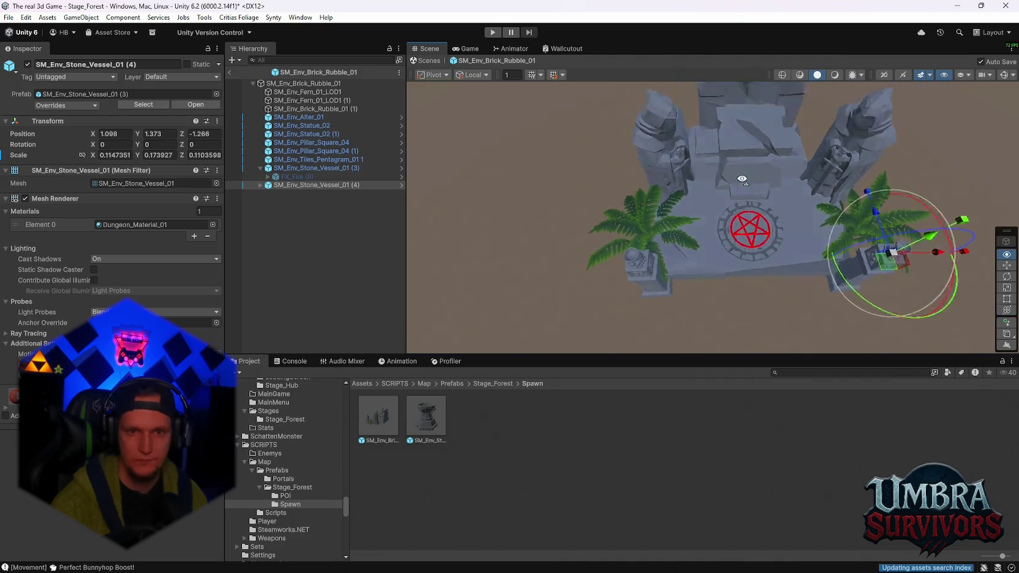
scroll(760, 121, up, 2)
mouse_move(760, 121)
mouse_down()
mouse_move(651, 99)
mouse_move(703, 156)
mouse_up()
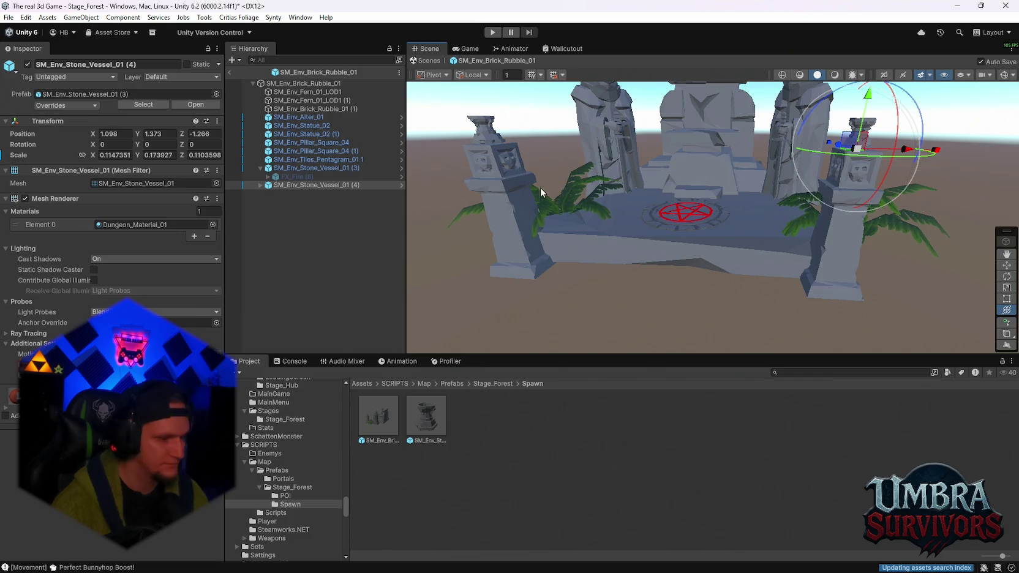
drag(539, 187, 531, 212)
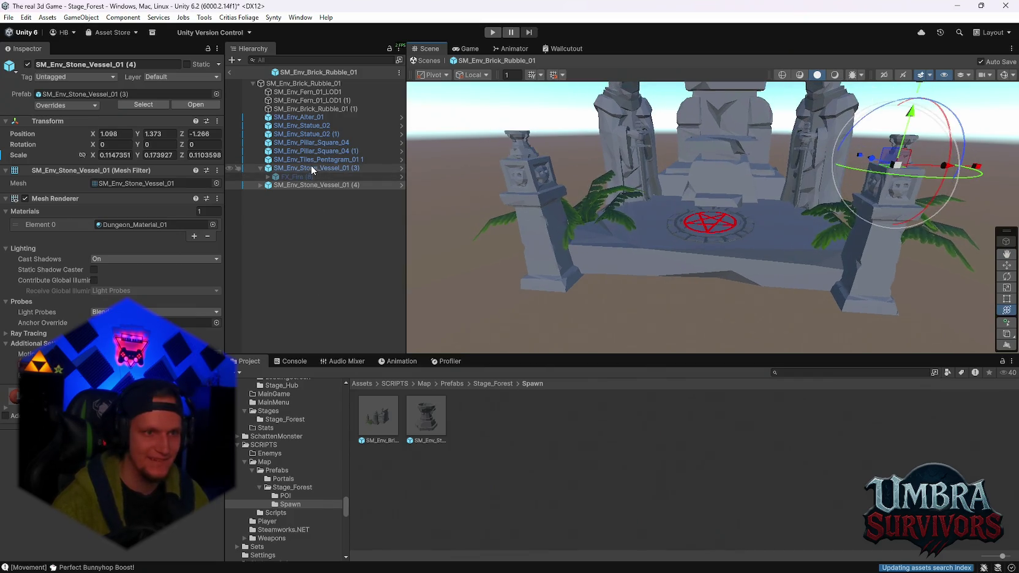
Step: Select both pillars and try lowering them, undoing the move
ctrl+click(311, 142)
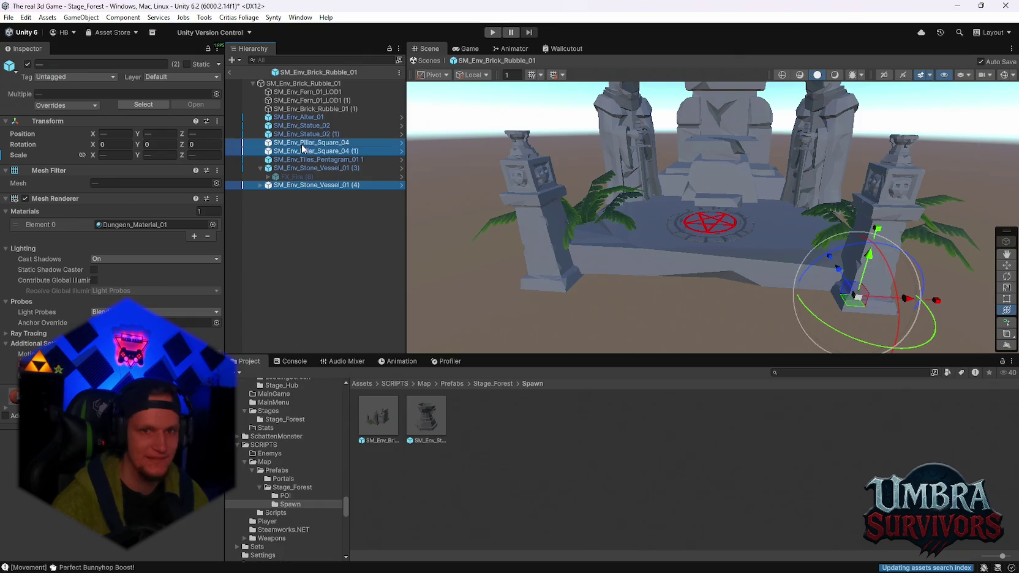
drag(557, 269, 550, 248)
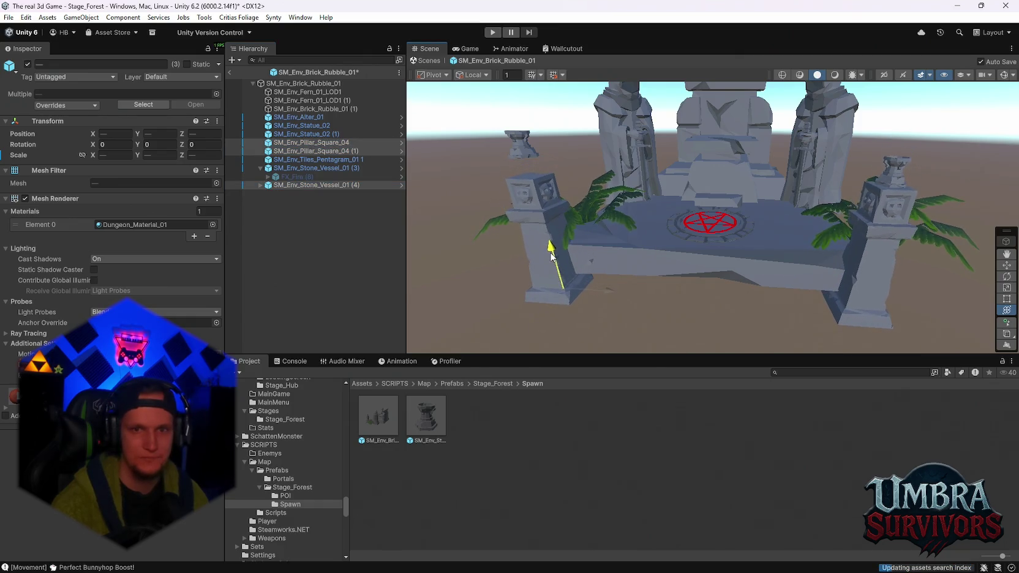
key(ctrl+z)
key(ctrl+z)
ctrl+click(312, 167)
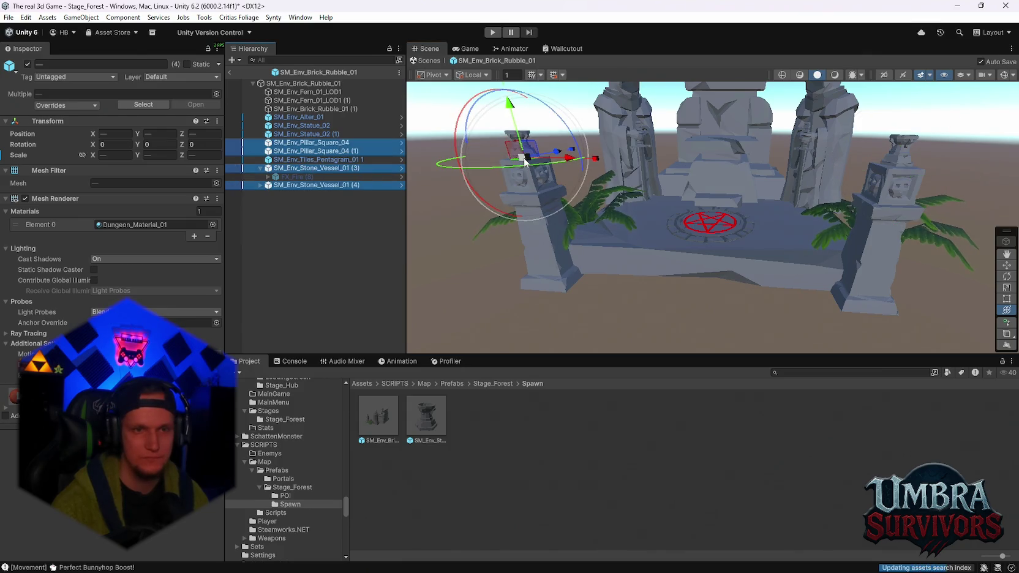
mouse_move(904, 291)
mouse_down()
mouse_move(703, 230)
mouse_move(541, 114)
mouse_move(541, 125)
mouse_up()
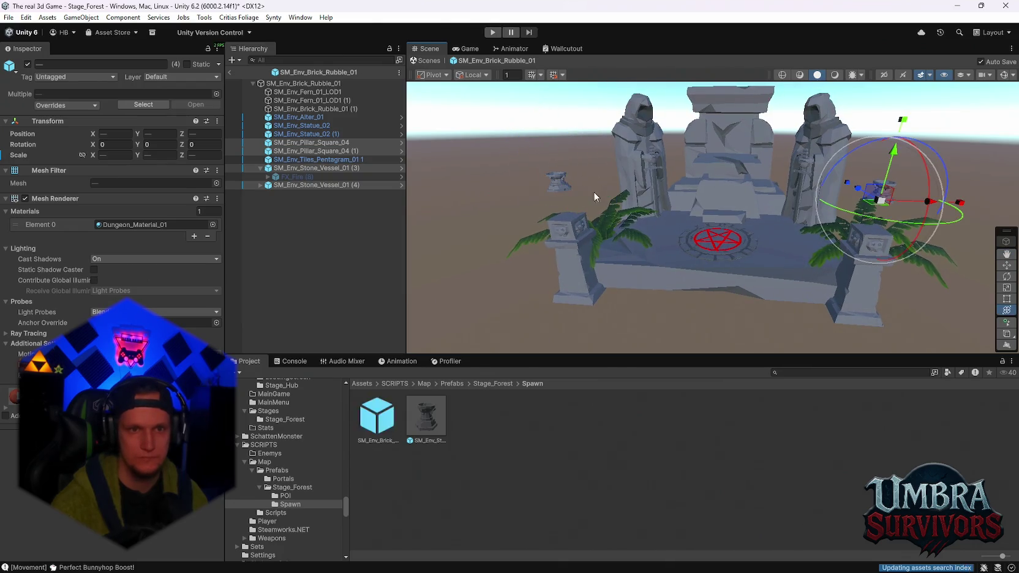
Step: Select both stone vessels and lower them onto the pillar tops at Y 1.073
click(320, 167)
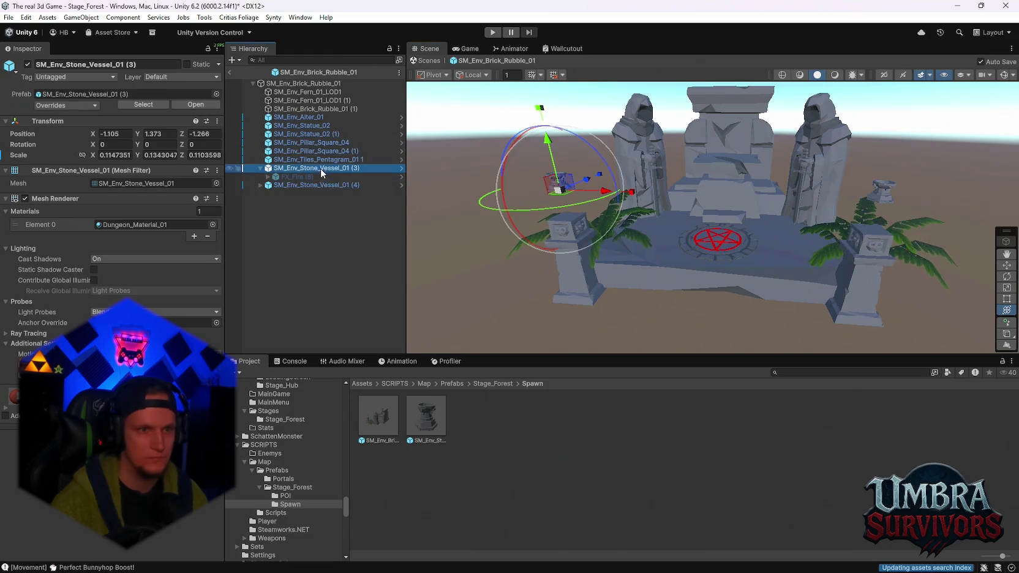
ctrl+click(321, 186)
drag(904, 121, 907, 124)
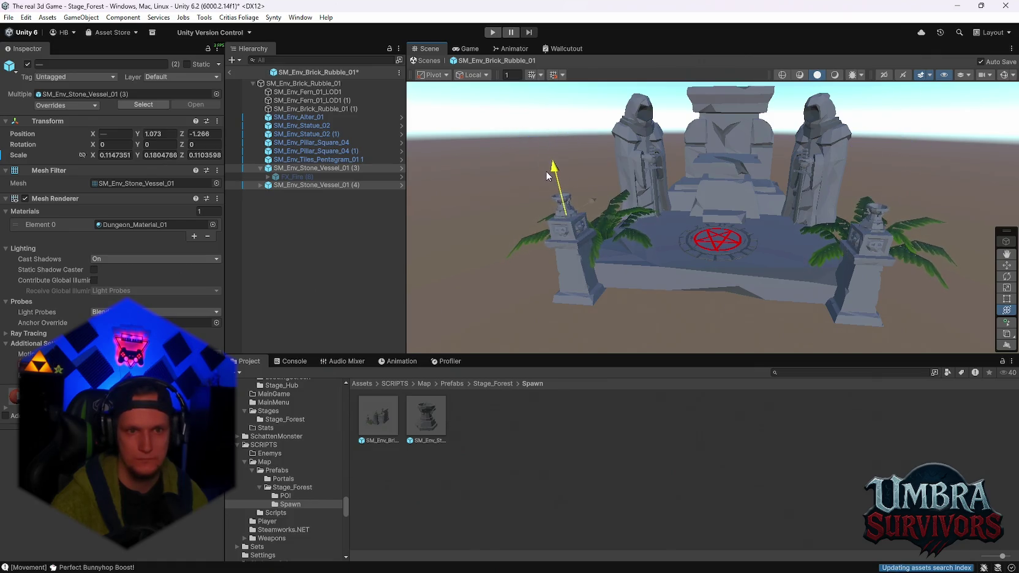
mouse_move(828, 289)
alt+mouse_down()
mouse_move(864, 194)
mouse_move(835, 222)
mouse_move(710, 228)
alt+mouse_up()
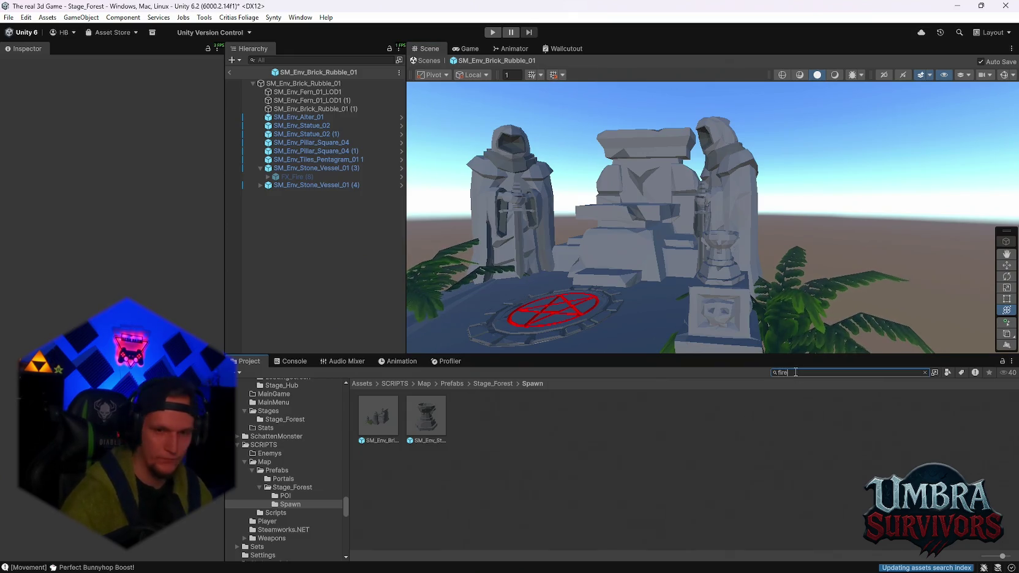
Step: Search the Project for 'fire' and preview fireball, fire hit and firework effects
text(fire)
scroll(708, 451, down, 3)
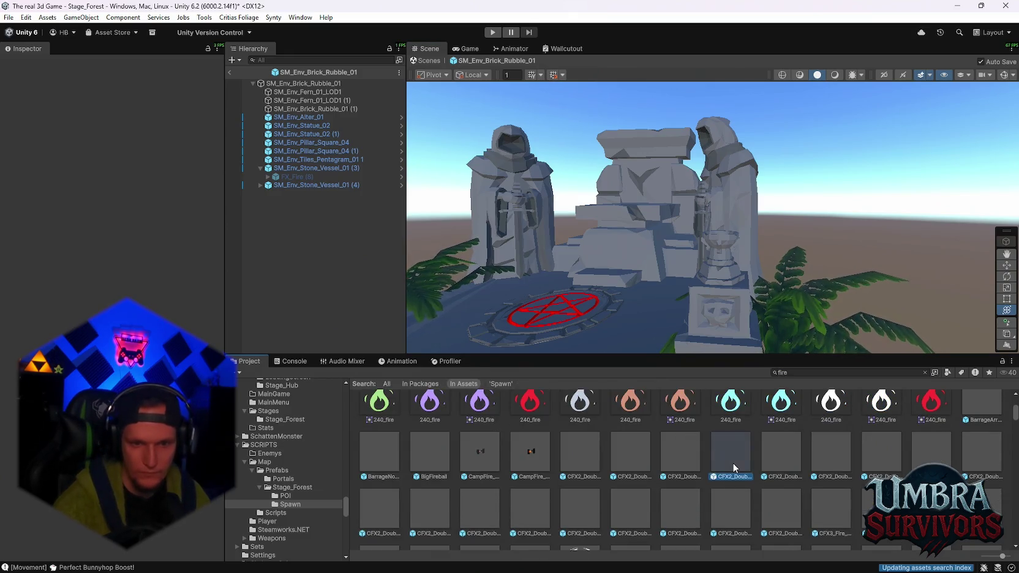
double_click(734, 463)
double_click(776, 449)
scroll(776, 451, down, 3)
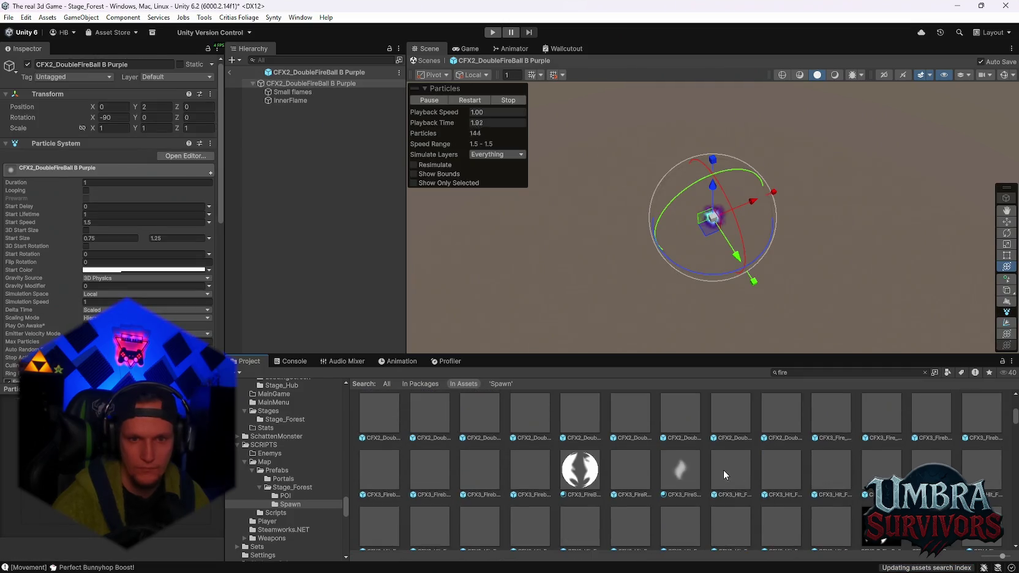
double_click(724, 475)
scroll(729, 470, down, 3)
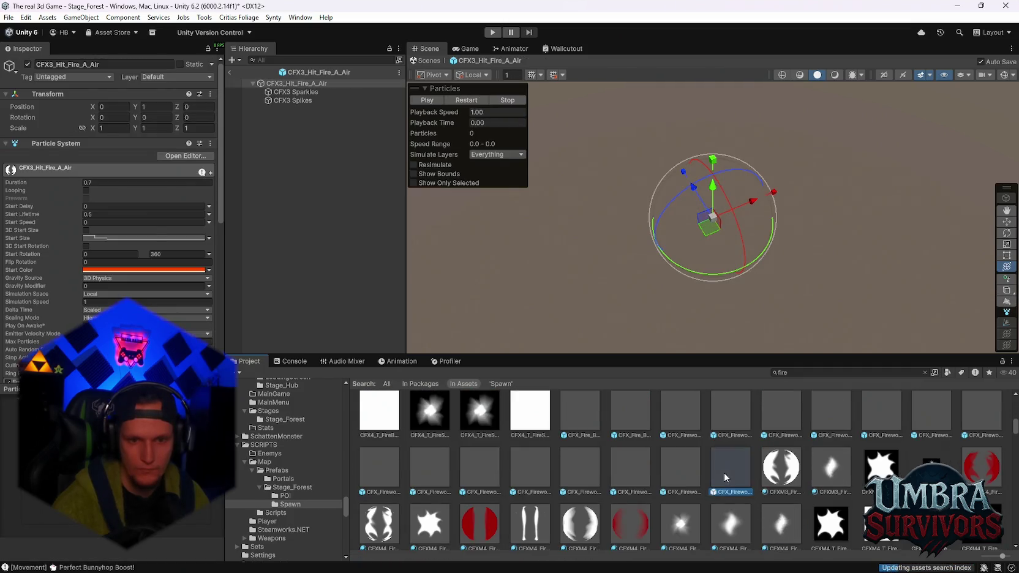
double_click(724, 473)
scroll(725, 472, down, 5)
click(683, 492)
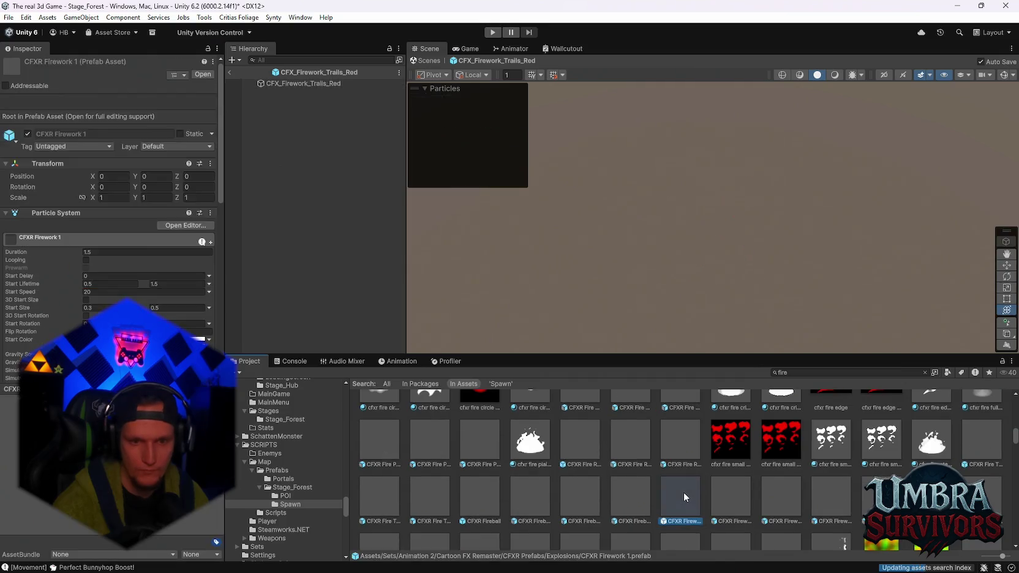
double_click(682, 492)
scroll(698, 489, down, 2)
double_click(724, 508)
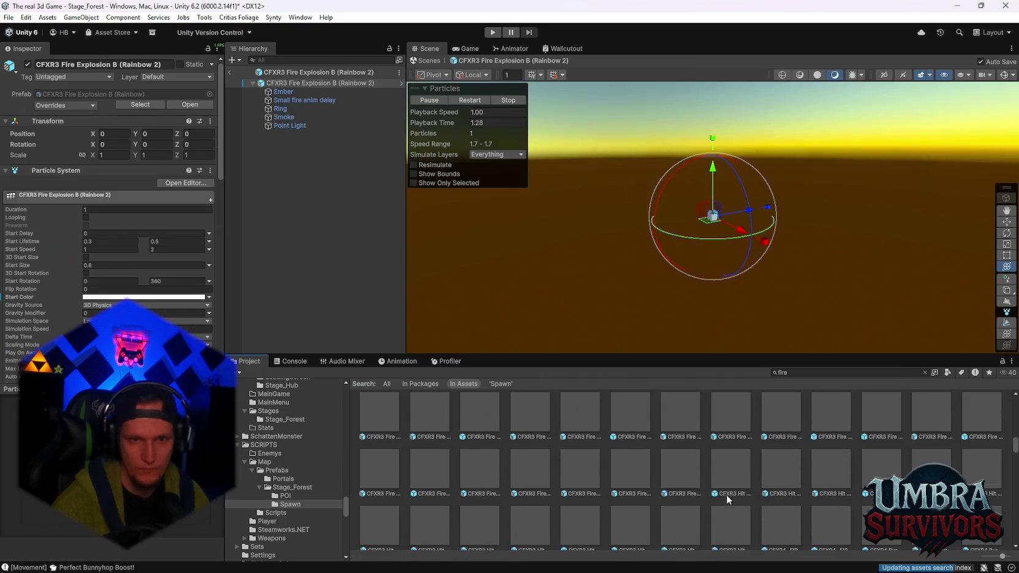
Step: Preview CFXR4 firework and _FIRE_ effects, CFXR3 Hit Fire C variants, then CFXR3 Fireball A
scroll(754, 479, down, 5)
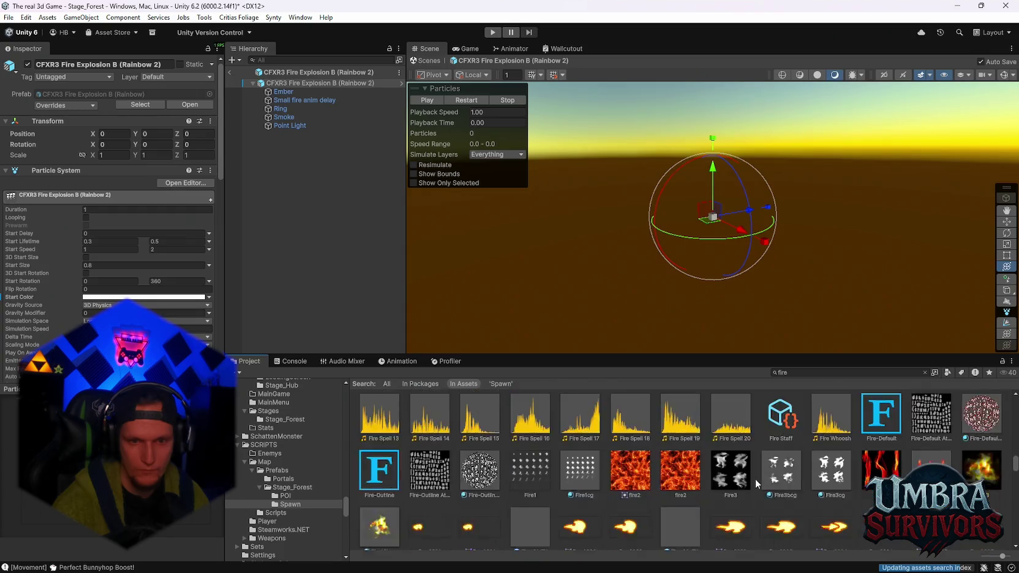
scroll(753, 479, down, 4)
scroll(684, 495, up, 3)
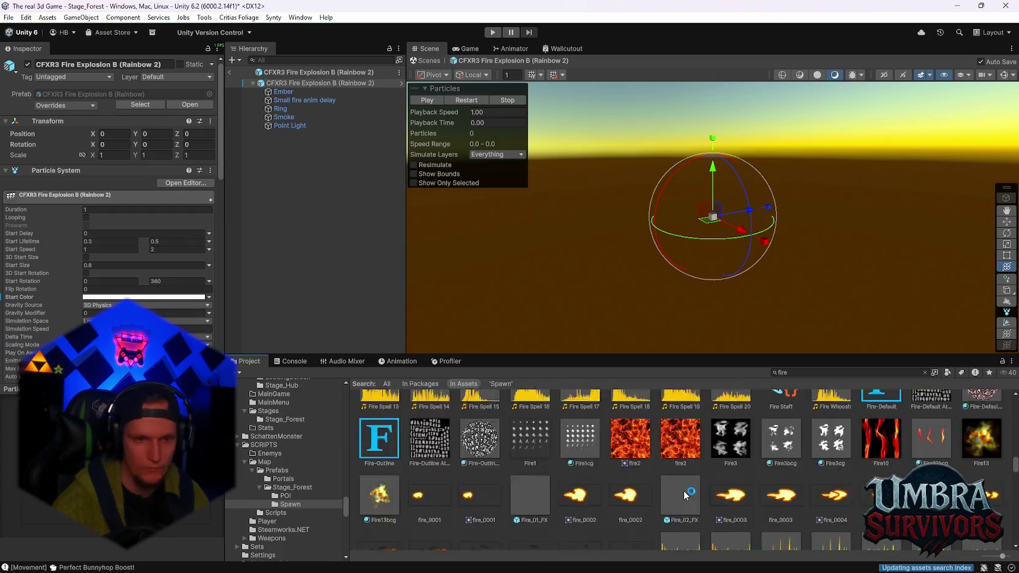
scroll(684, 494, up, 5)
double_click(589, 465)
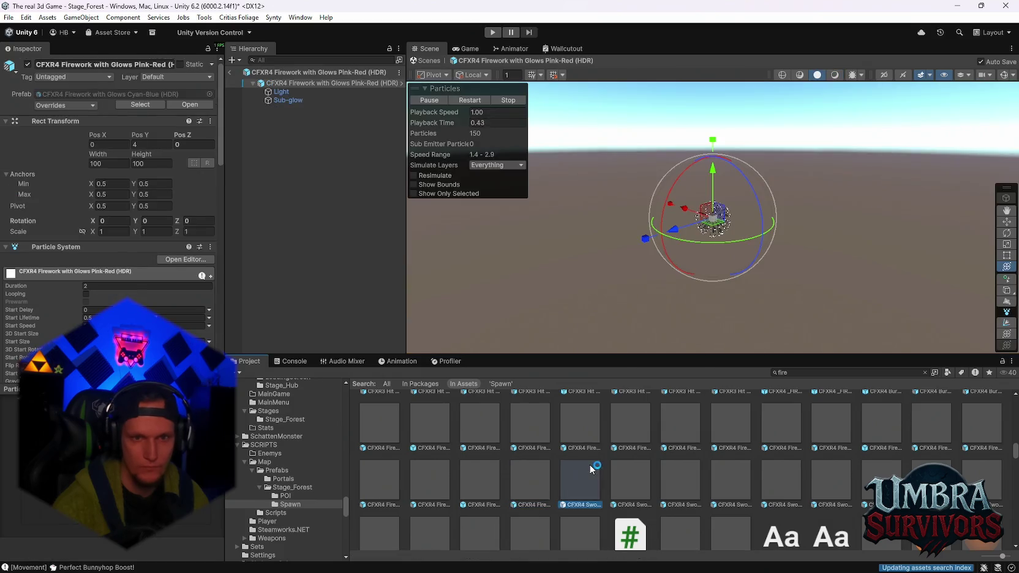
scroll(629, 469, up, 2)
double_click(833, 474)
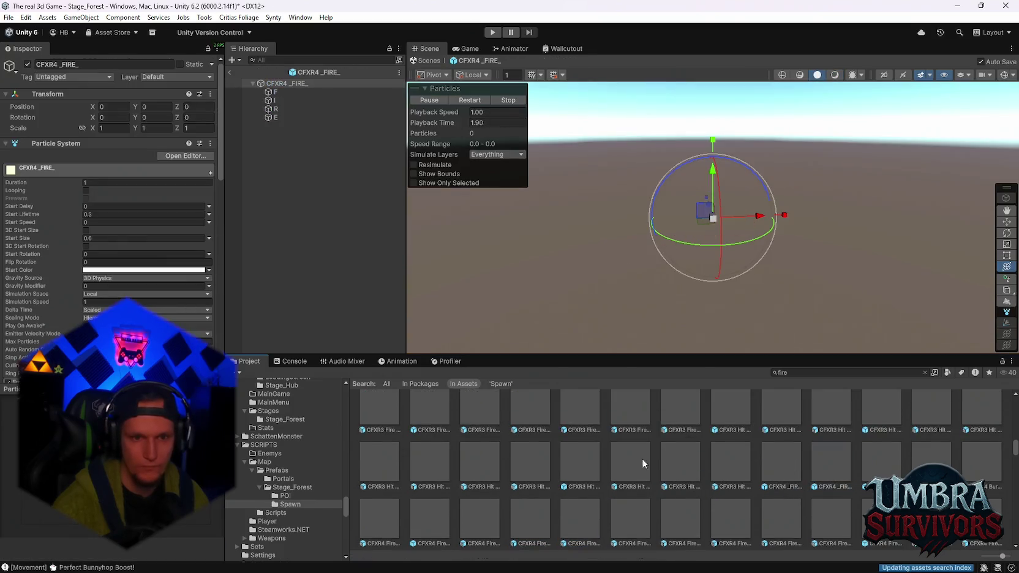
double_click(615, 460)
double_click(480, 452)
click(418, 454)
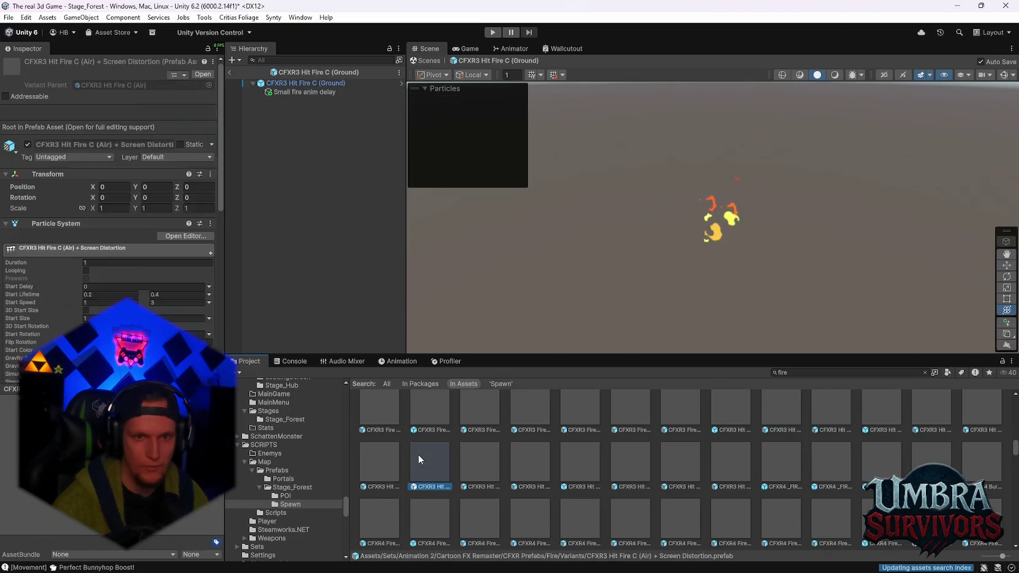
double_click(417, 453)
scroll(567, 467, up, 1)
double_click(430, 462)
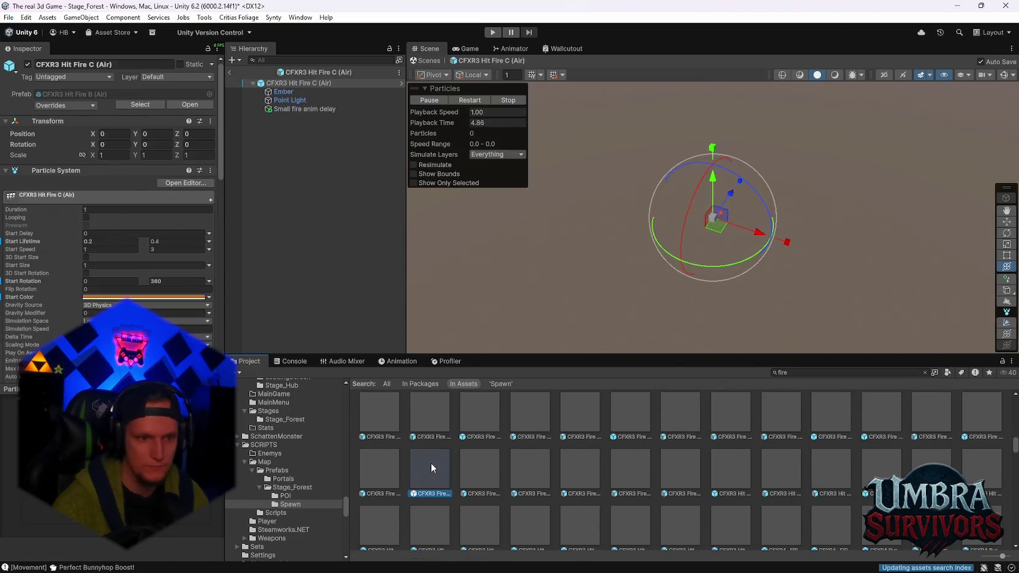
scroll(302, 472, up, 6)
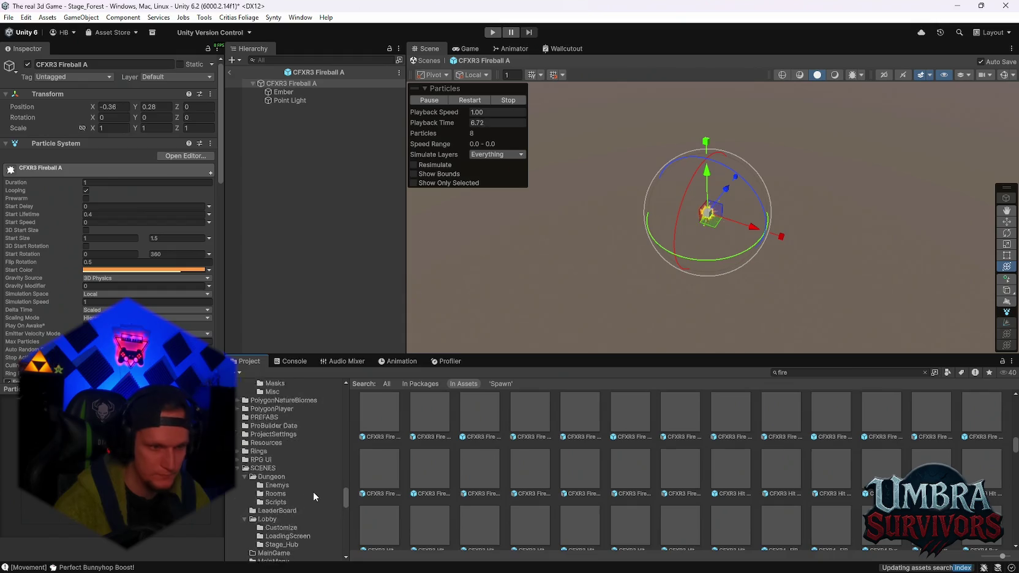
Step: Preview the FireballExplosionGreen and LightningExplosionBlue Polygon Arsenal effects
scroll(313, 491, up, 10)
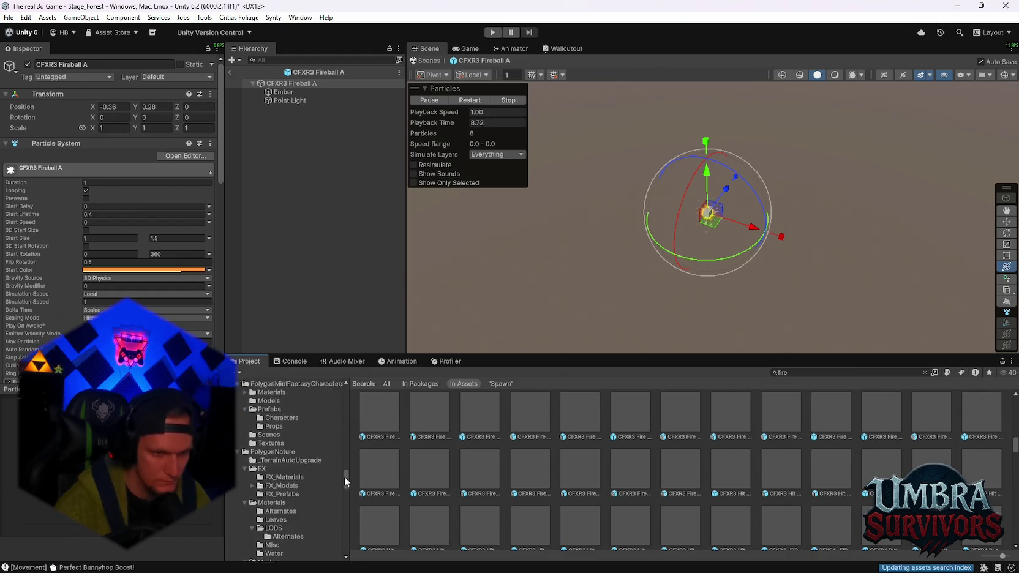
scroll(344, 480, up, 10)
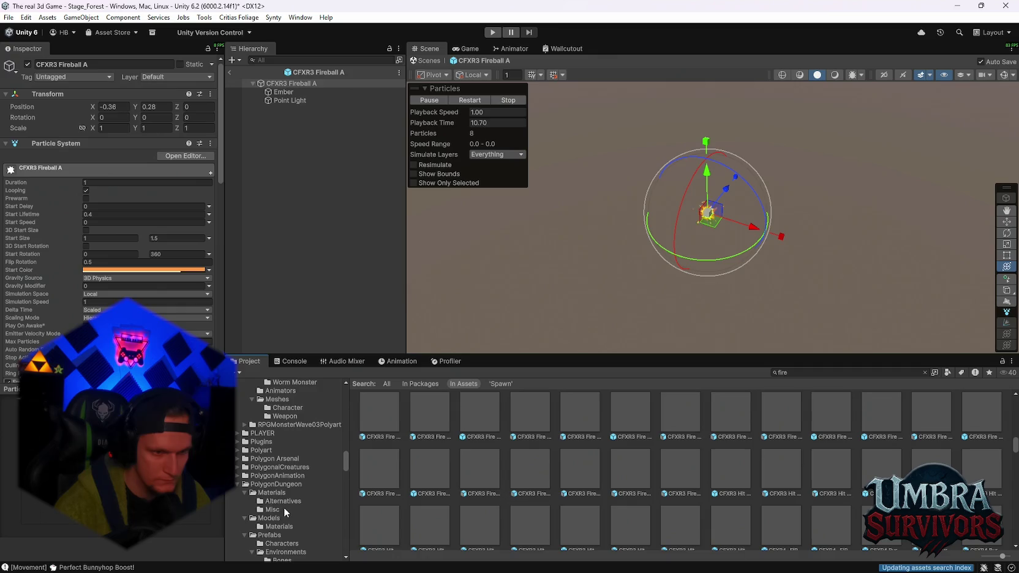
scroll(292, 485, down, 10)
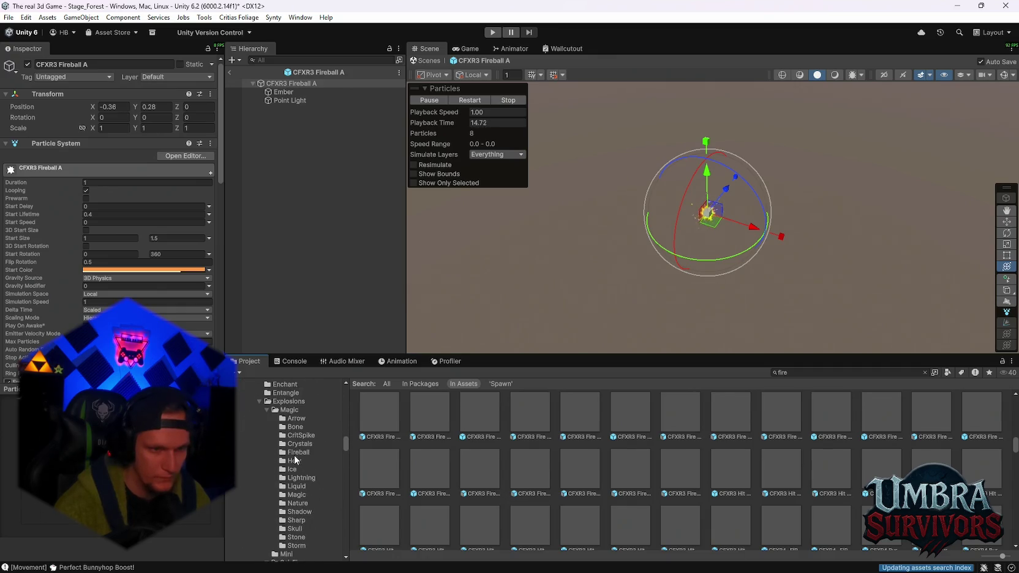
click(298, 452)
double_click(417, 420)
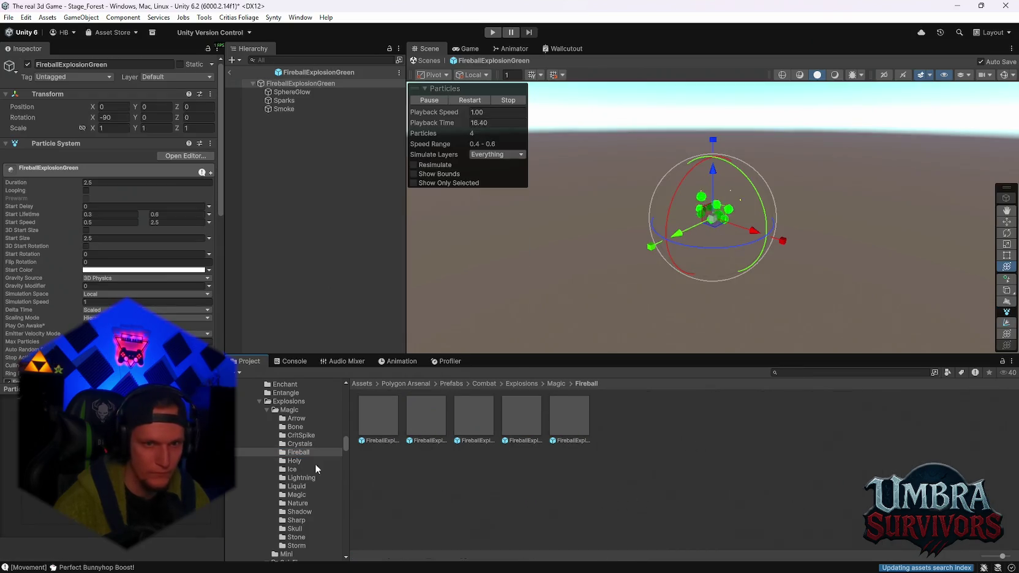
click(309, 476)
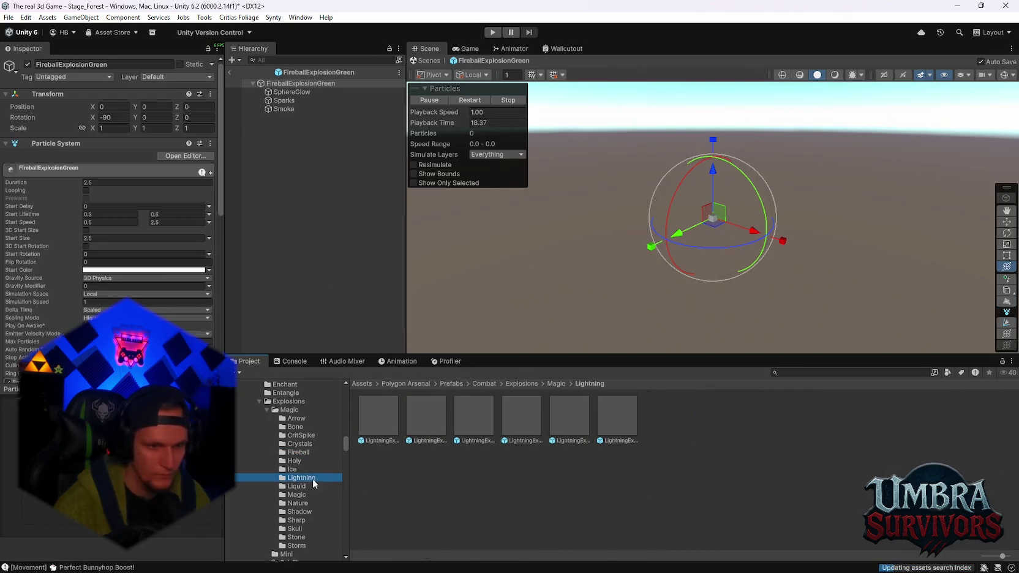
double_click(386, 411)
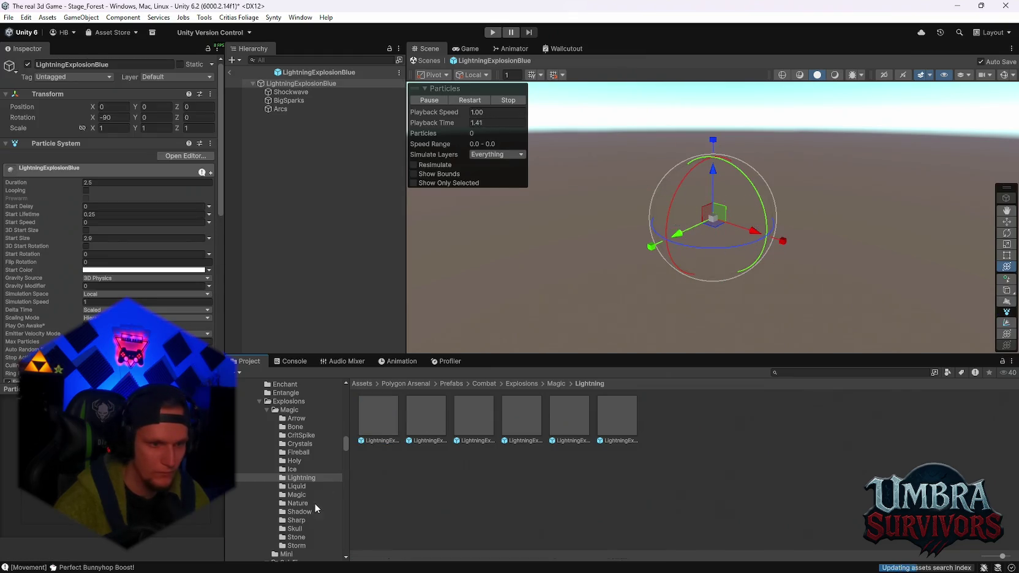
Step: Preview the FireballBlue, FireballPink and FireballPurple missile effects
scroll(315, 499, down, 10)
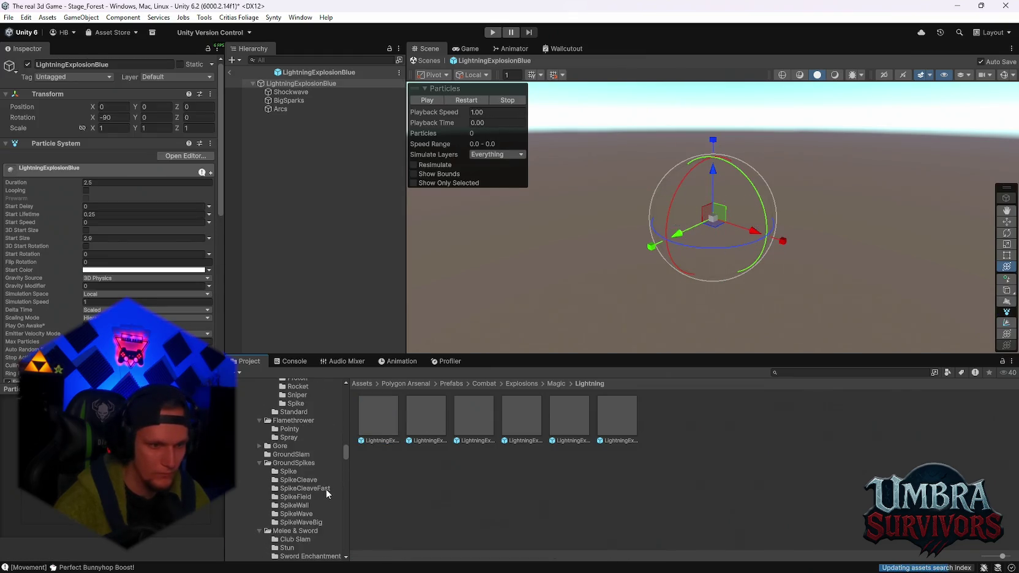
scroll(305, 487, up, 10)
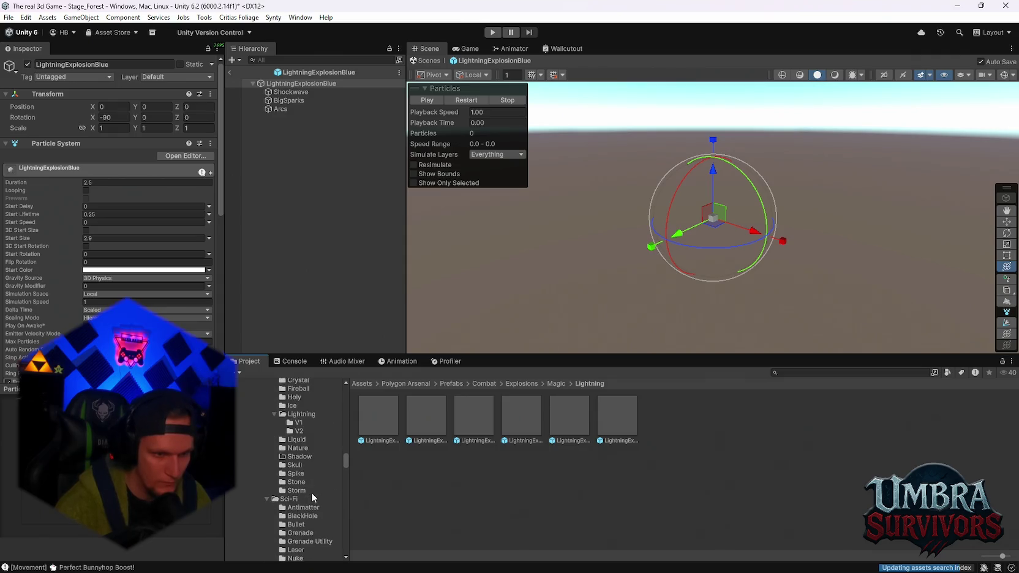
scroll(311, 492, up, 3)
click(299, 484)
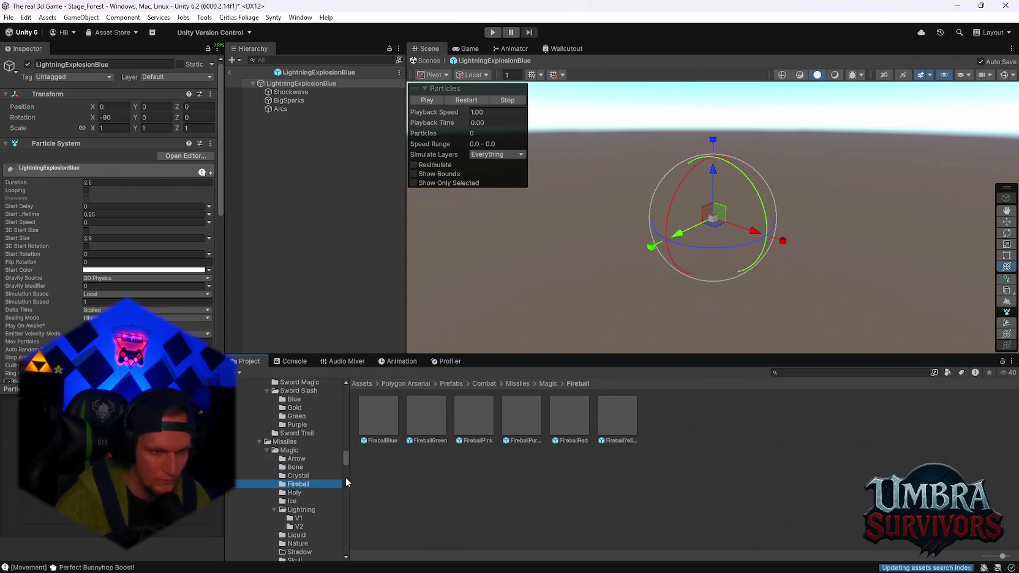
double_click(377, 415)
double_click(442, 422)
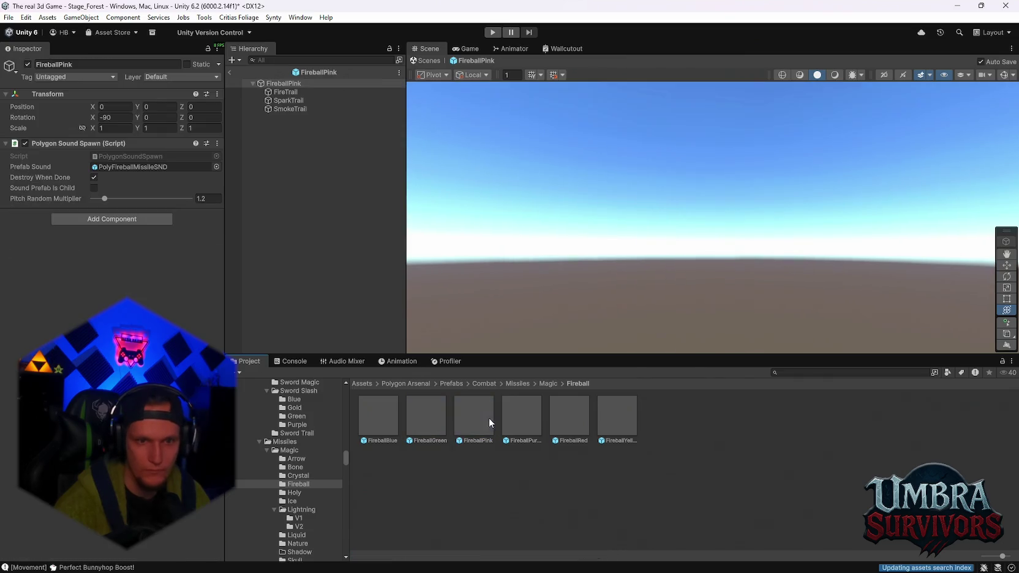
double_click(523, 414)
Step: Preview BubblesSurfaceAcid and BubblesSurfaceLava, then show the Environment/Fairies prefabs
scroll(325, 453, down, 2)
scroll(312, 461, down, 7)
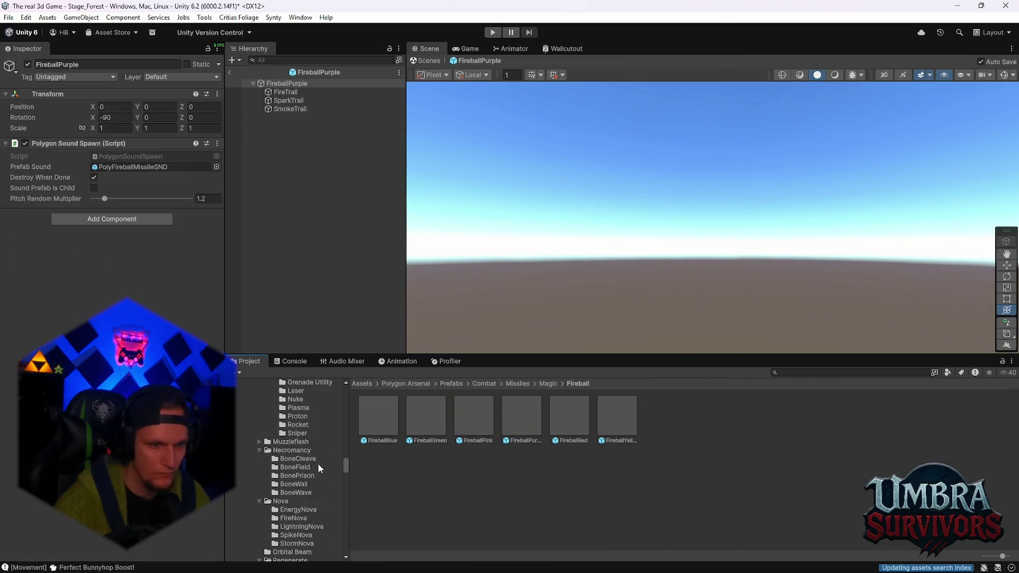
scroll(327, 472, down, 6)
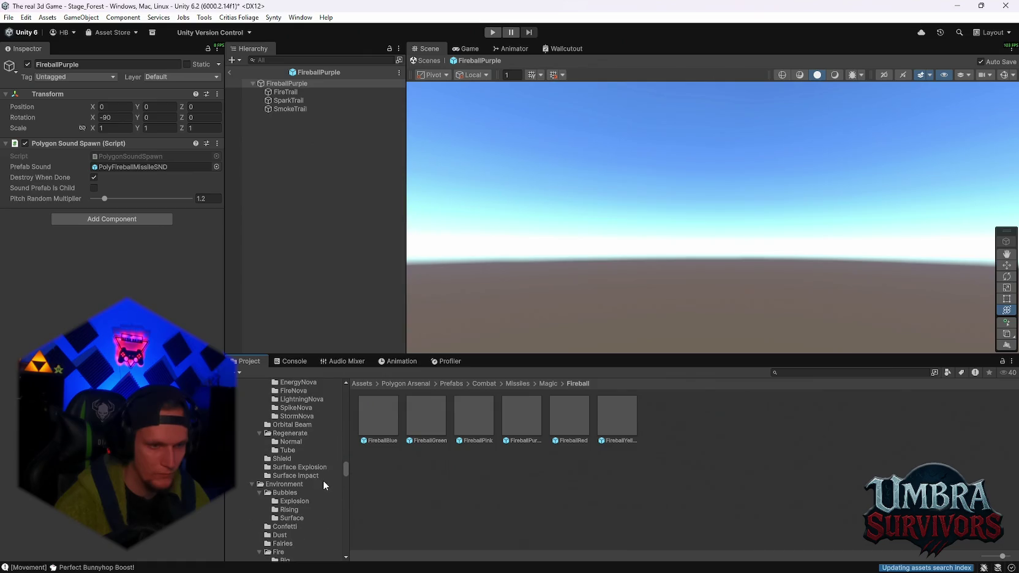
click(290, 478)
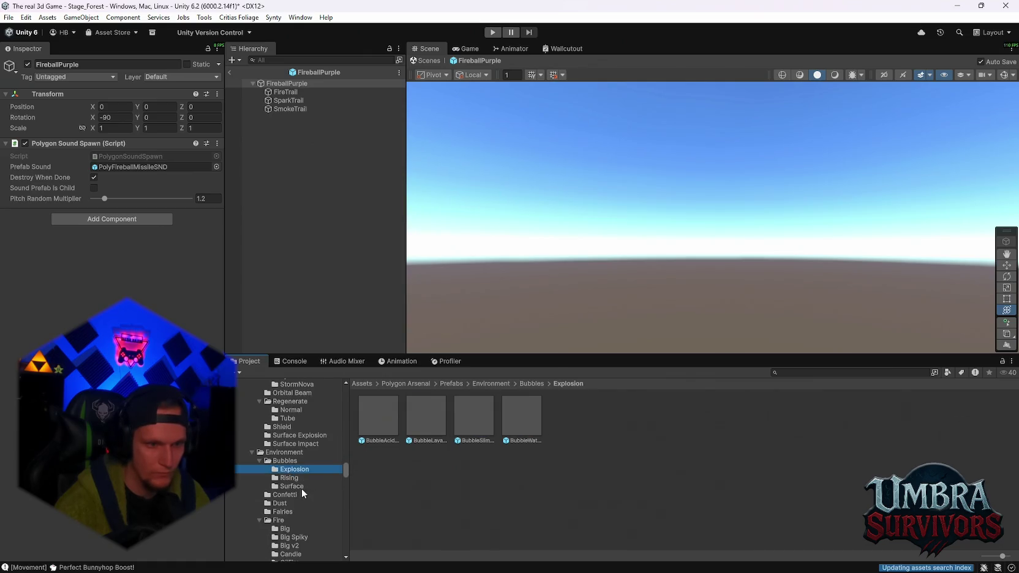
click(297, 486)
double_click(392, 421)
double_click(427, 417)
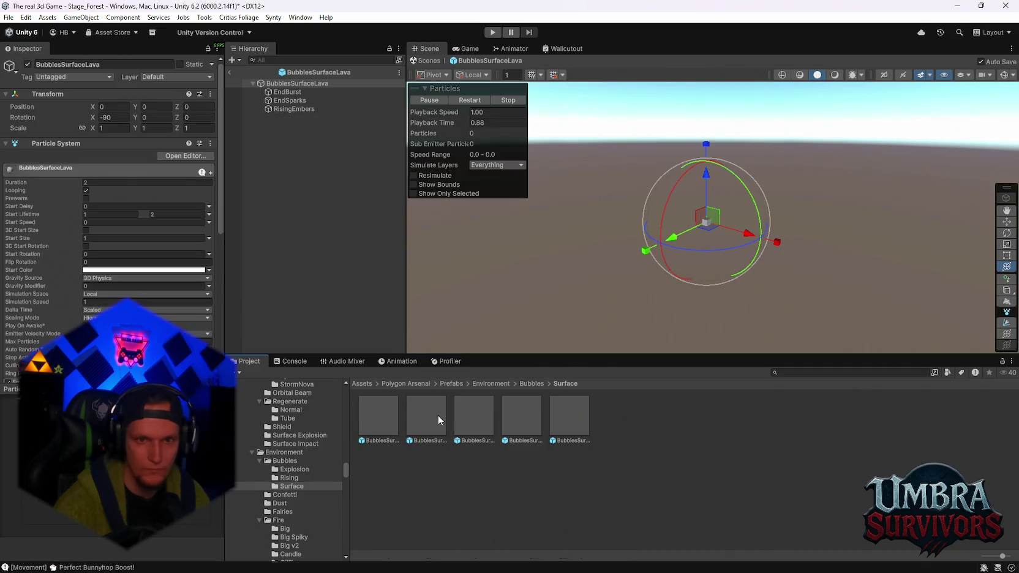
click(292, 511)
scroll(319, 493, down, 2)
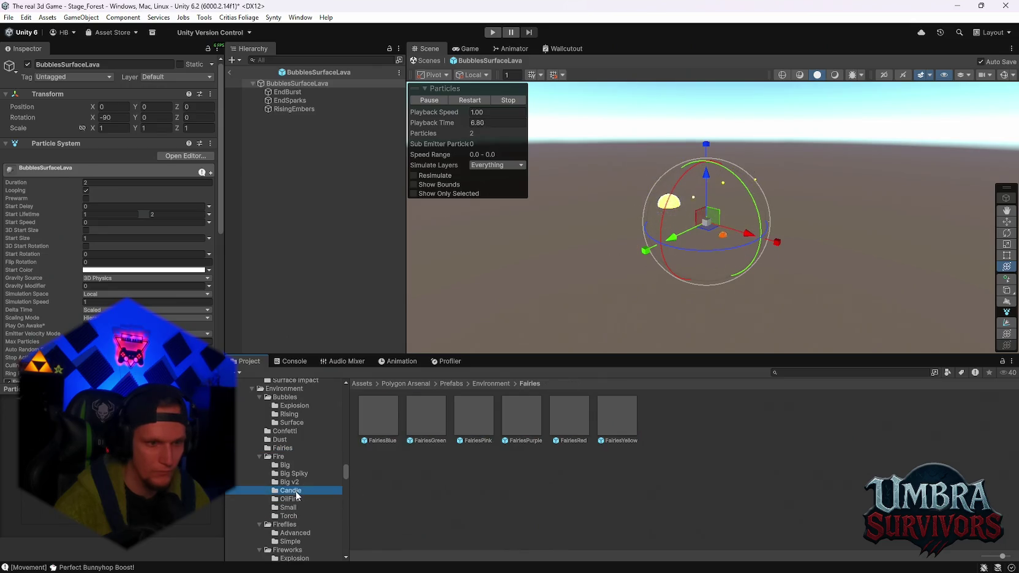
Step: Open the Fire/Big folder and preview the blue, green, purple and yellow big fires
click(325, 464)
double_click(383, 419)
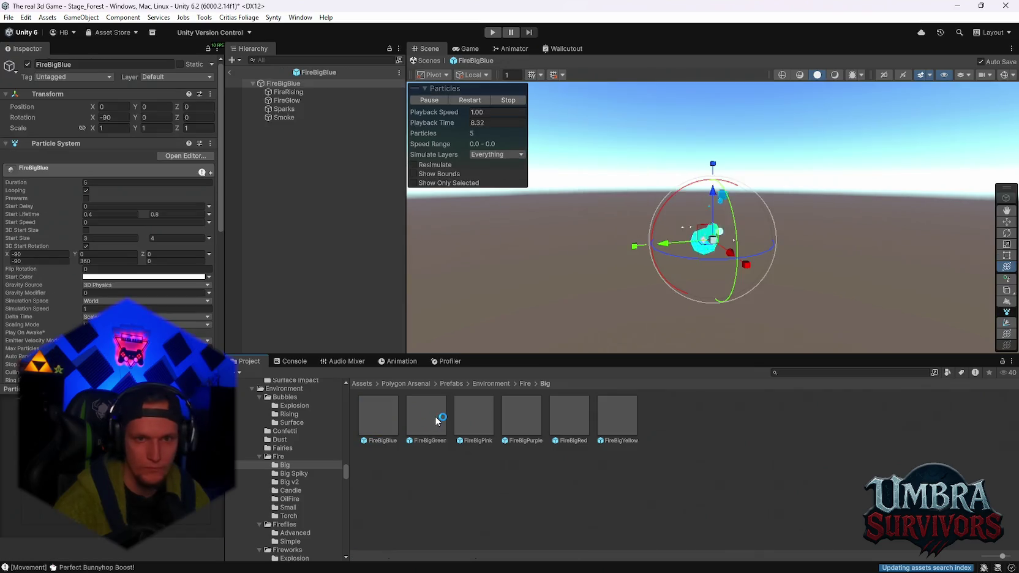
double_click(444, 419)
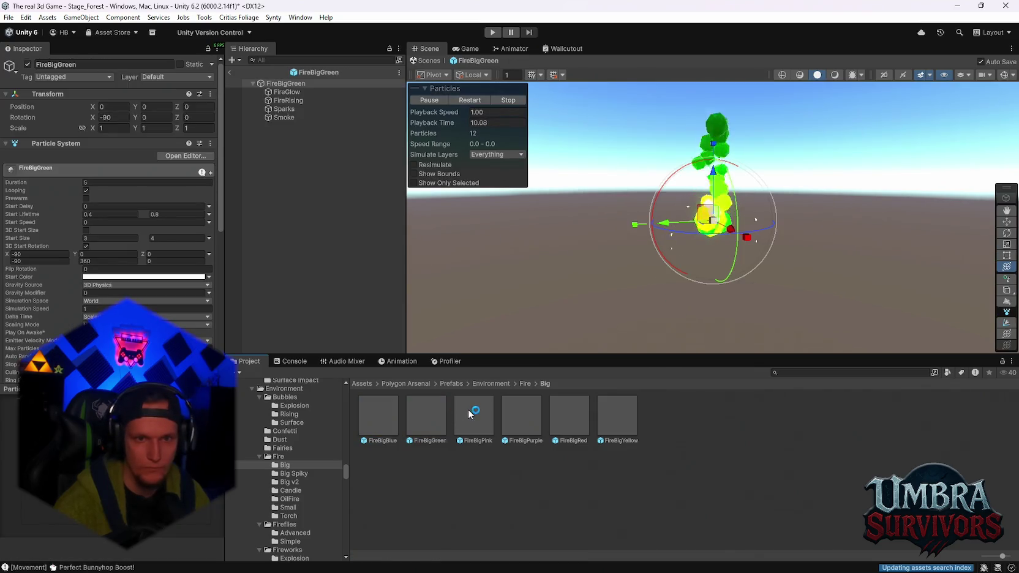
double_click(522, 415)
double_click(563, 404)
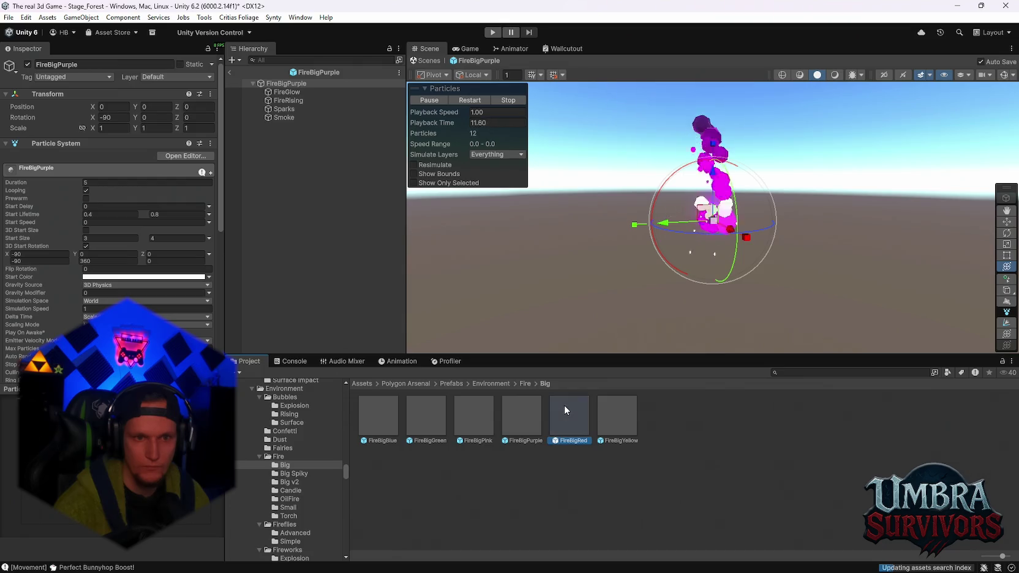
double_click(619, 404)
Step: Preview the blue, green, pink and purple big fires again, ending on FireBigPink
click(389, 407)
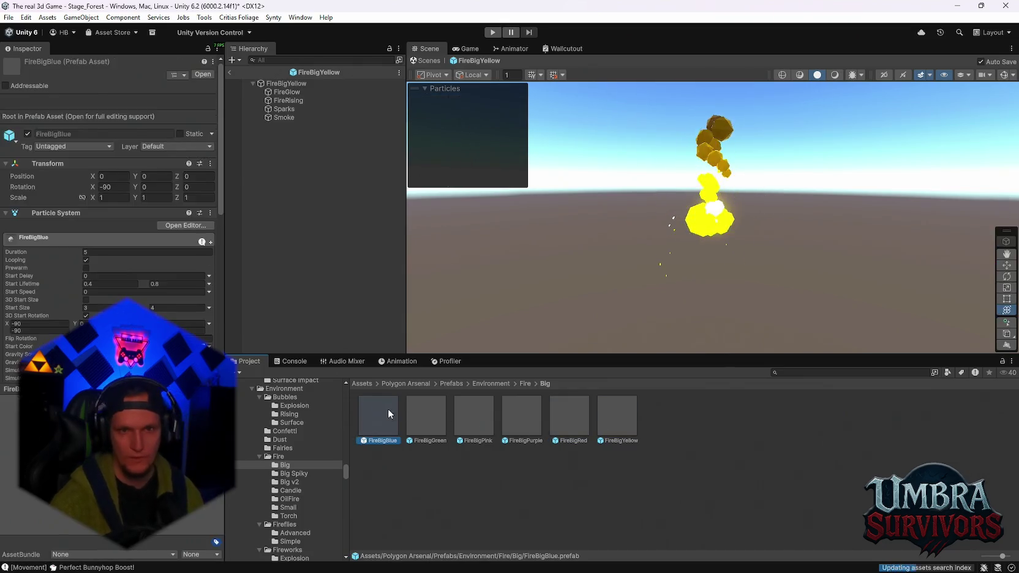
double_click(388, 408)
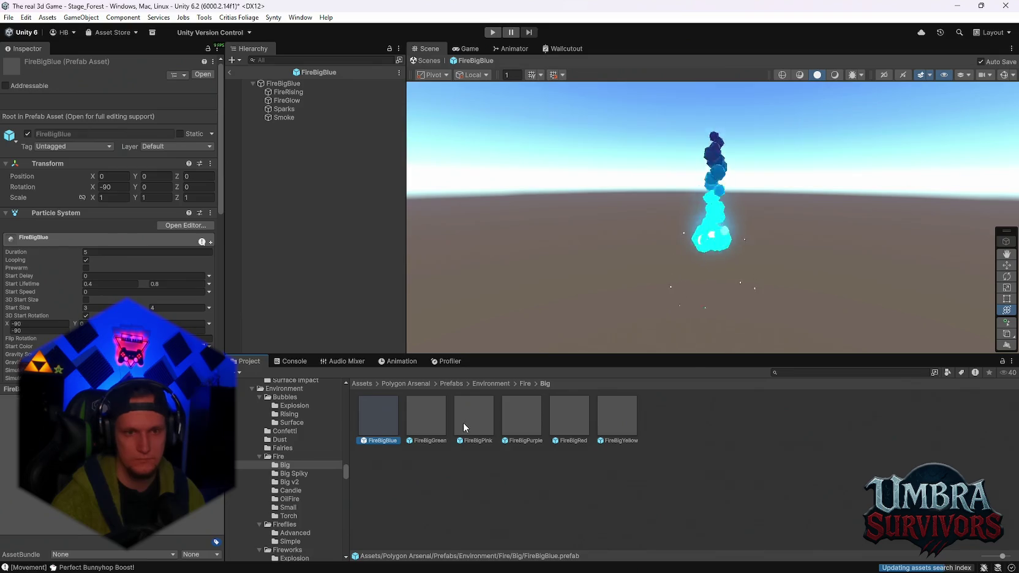
double_click(440, 417)
double_click(476, 417)
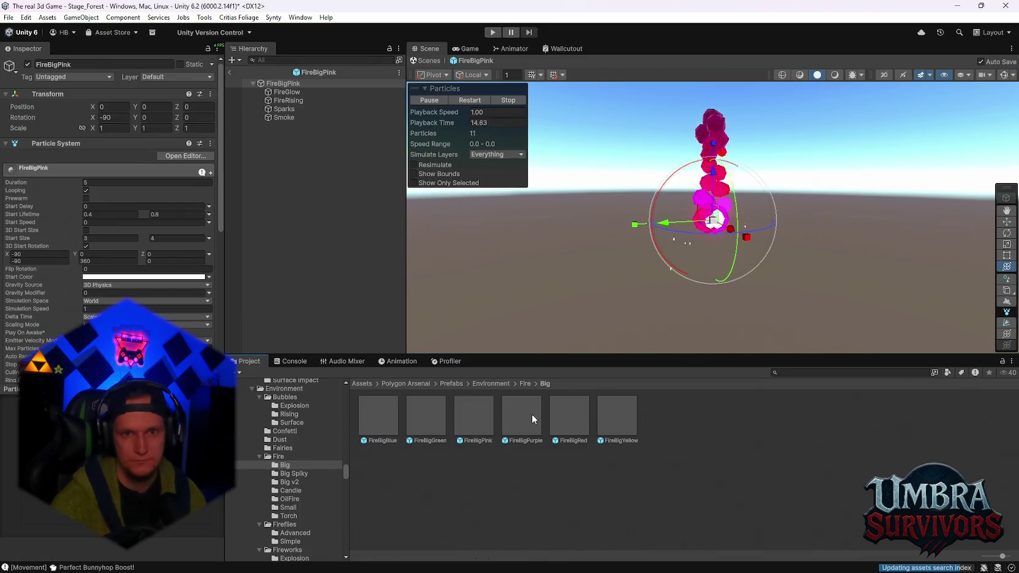
double_click(522, 416)
click(565, 411)
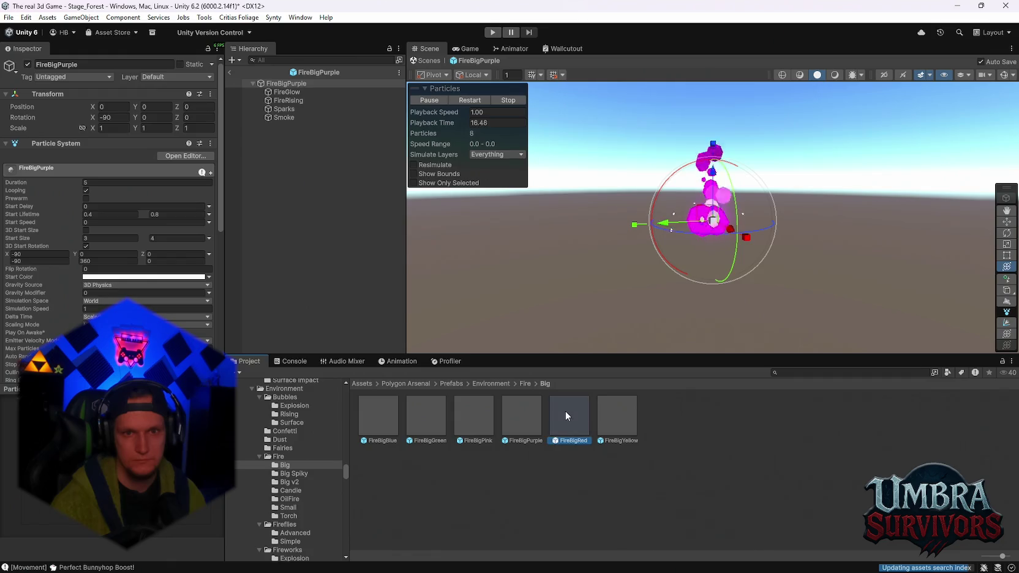
click(483, 415)
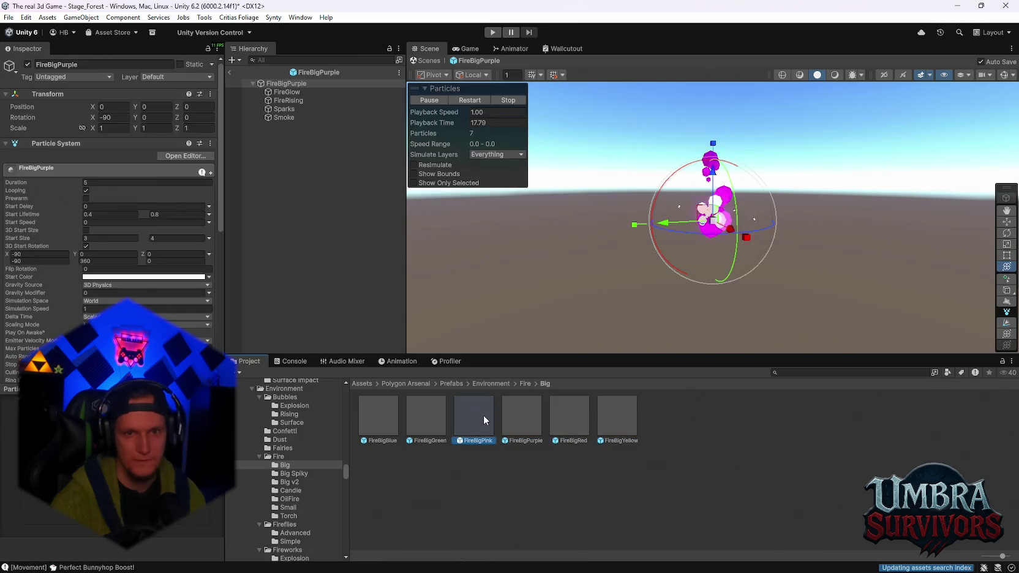
double_click(477, 416)
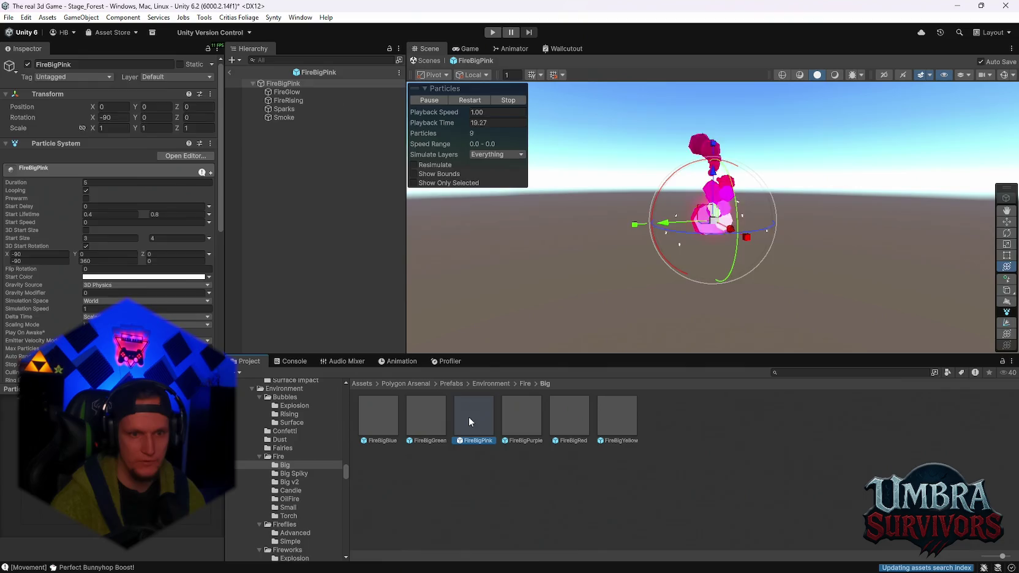
Step: Open SM_Env_Brick_Rubble_01 in isolation and add stone vessel (5) with its FX_Fire child
click(229, 72)
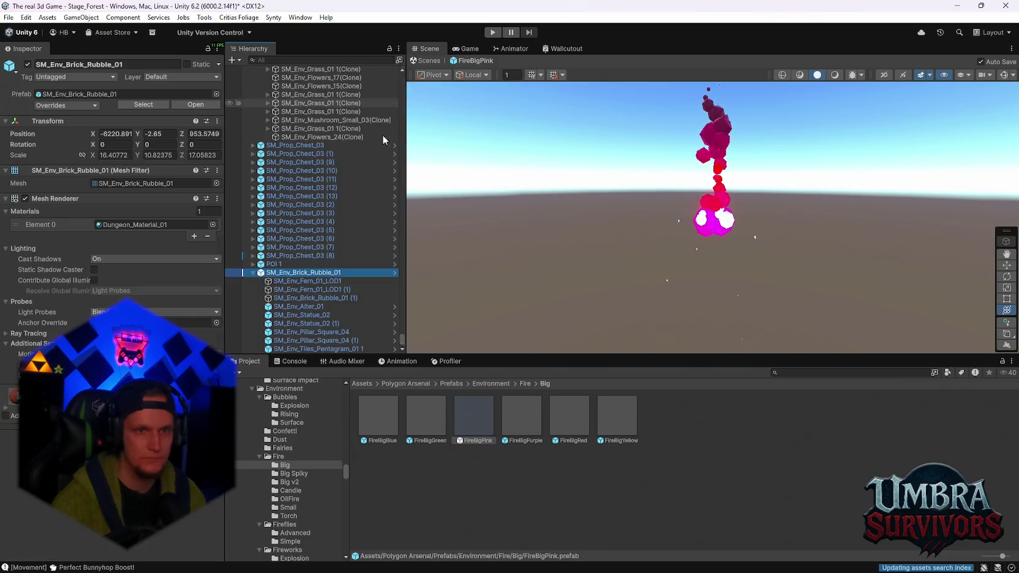
mouse_move(652, 278)
mouse_down()
mouse_move(706, 241)
mouse_move(716, 181)
mouse_move(739, 166)
mouse_move(742, 235)
mouse_up()
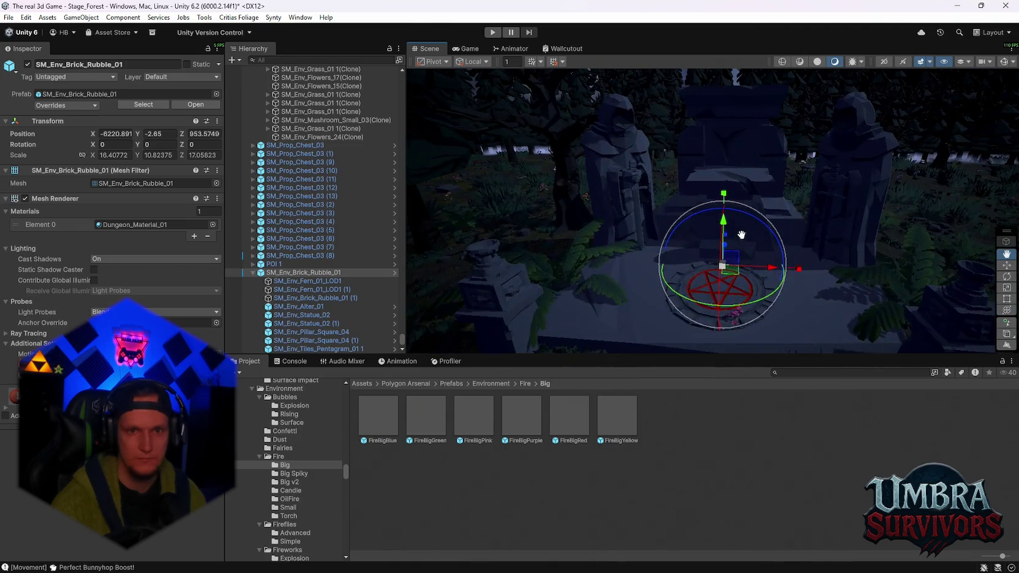
right_click(274, 276)
mouse_move(343, 253)
click(516, 264)
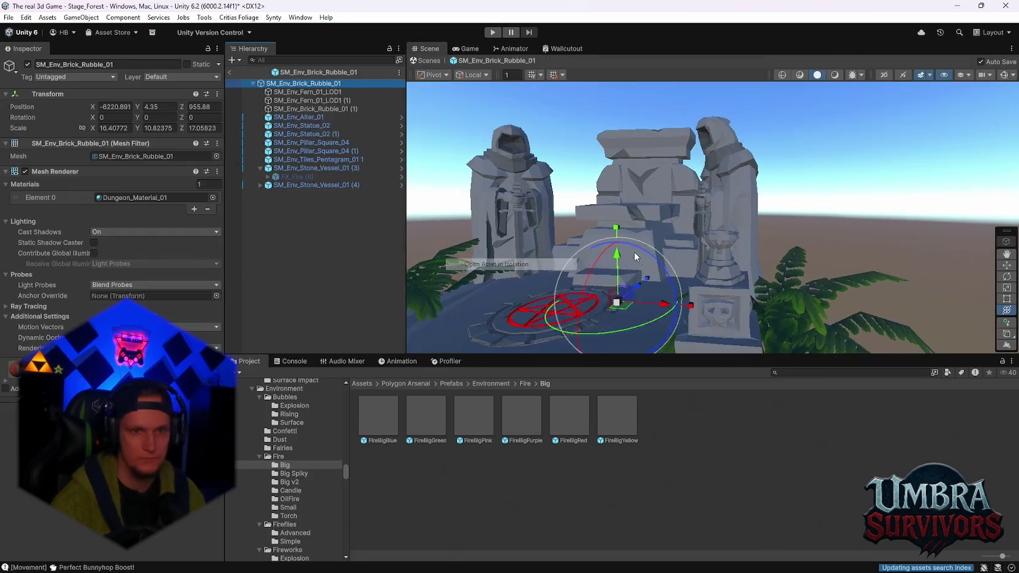
mouse_move(308, 190)
mouse_down()
mouse_move(554, 235)
mouse_move(706, 279)
mouse_up()
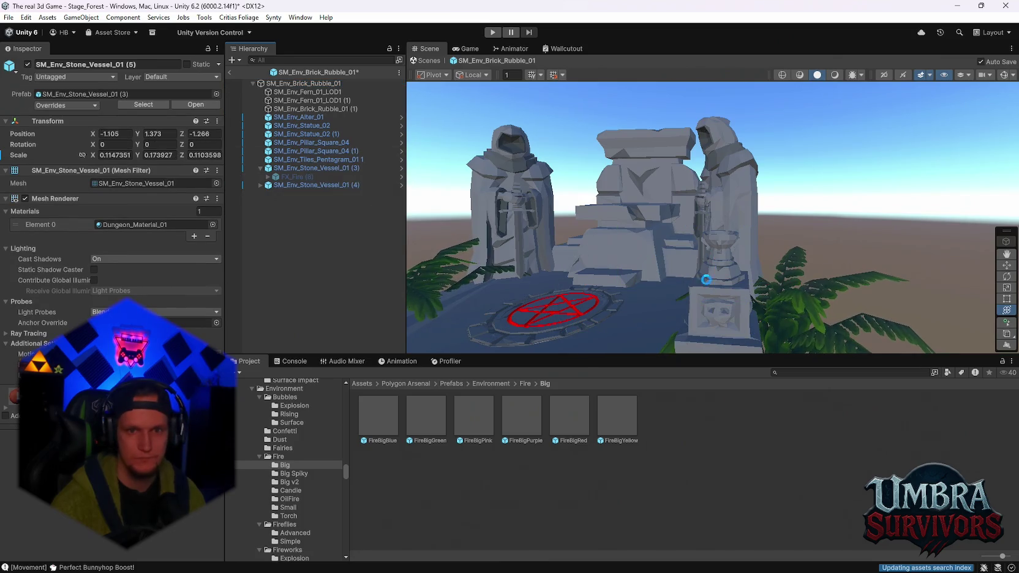
click(259, 193)
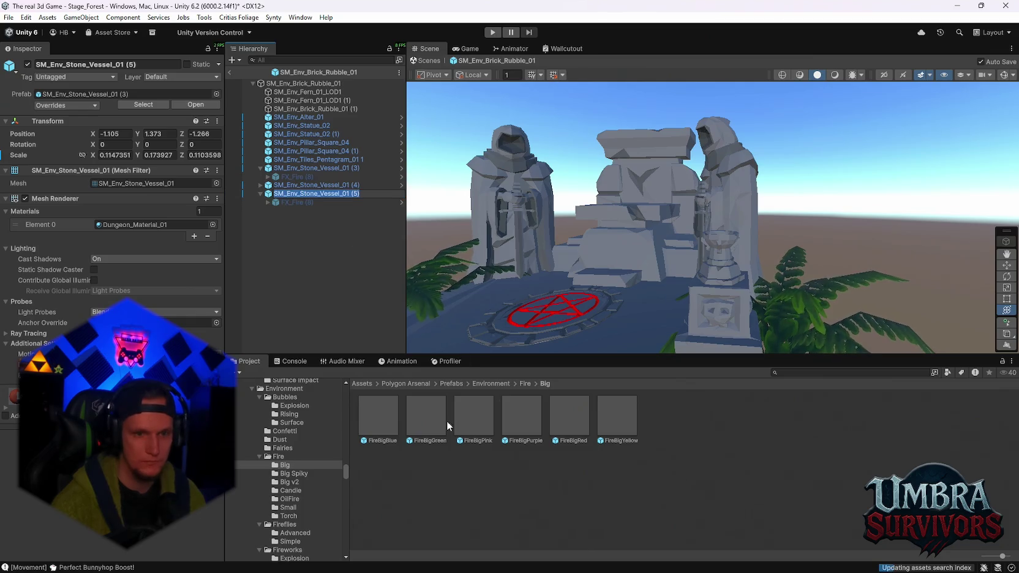
Step: Drop FireBigPurple into the vessel and set its position to 0, 0, 0
drag(294, 194, 295, 195)
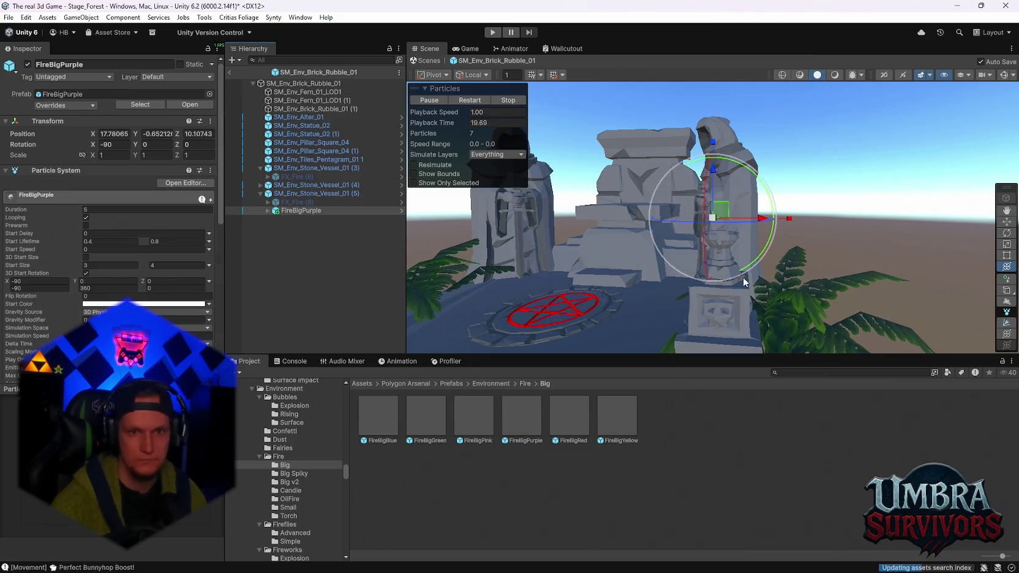
drag(742, 276, 692, 276)
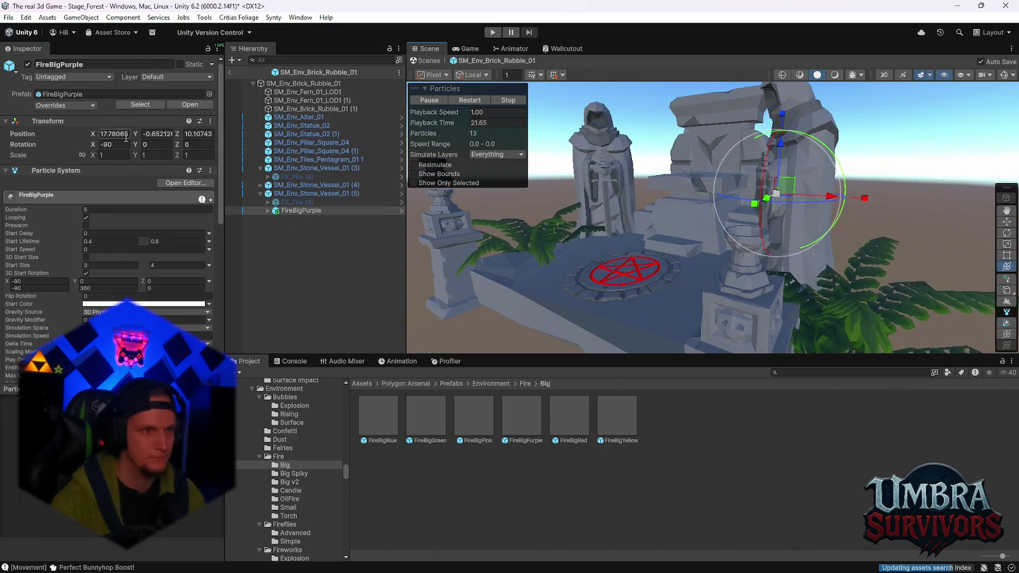
text(0)
key(Tab)
text(0)
key(Tab)
text(0)
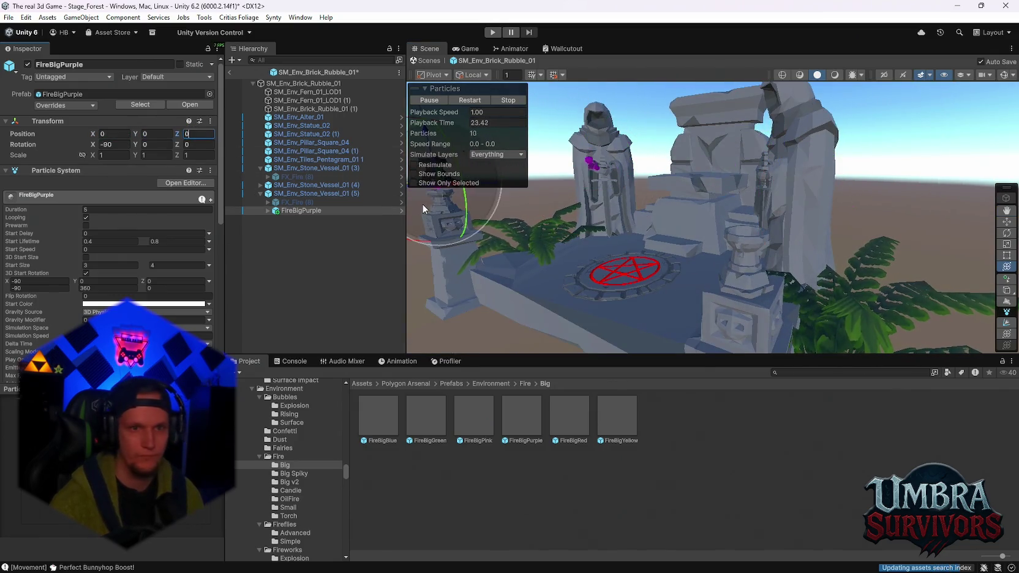
text(f)
Step: Reparent the purple fire under SM_Env_Stone_Vessel_01 (4) and delete vessel (5)
mouse_move(625, 229)
mouse_down()
mouse_move(695, 226)
mouse_move(676, 243)
mouse_move(673, 266)
mouse_up()
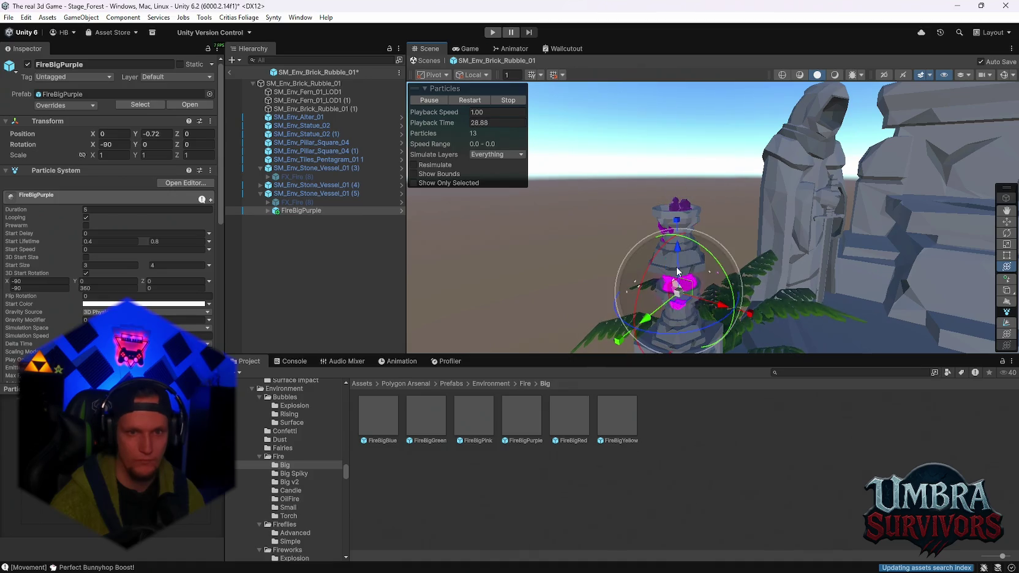
click(285, 185)
click(686, 228)
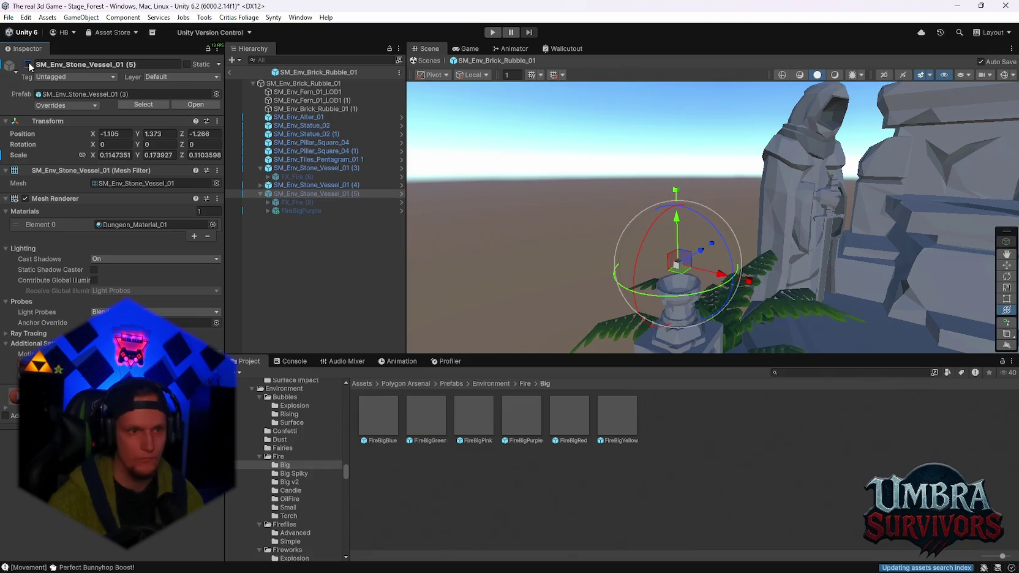
drag(300, 211, 288, 193)
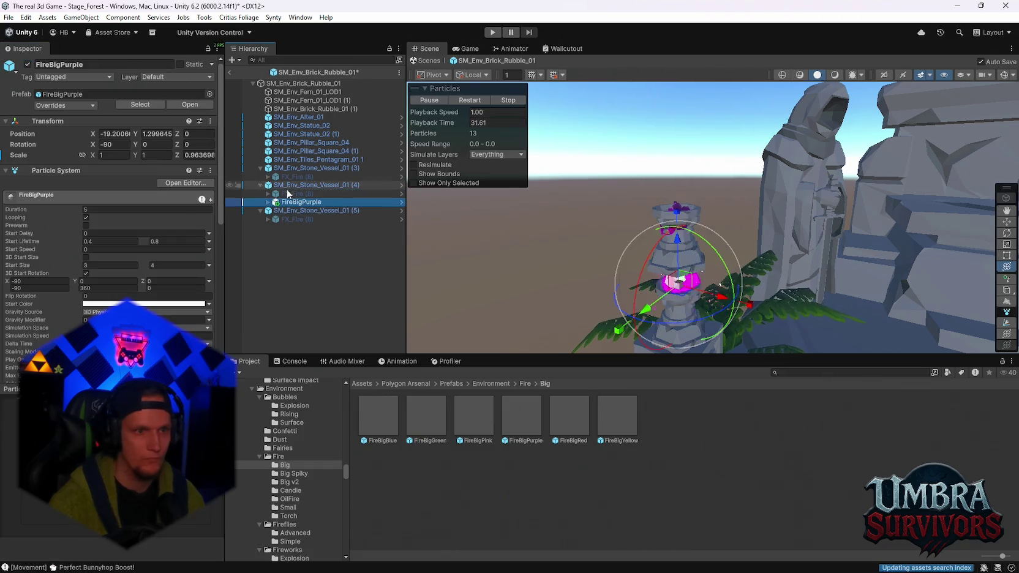
click(306, 210)
click(504, 237)
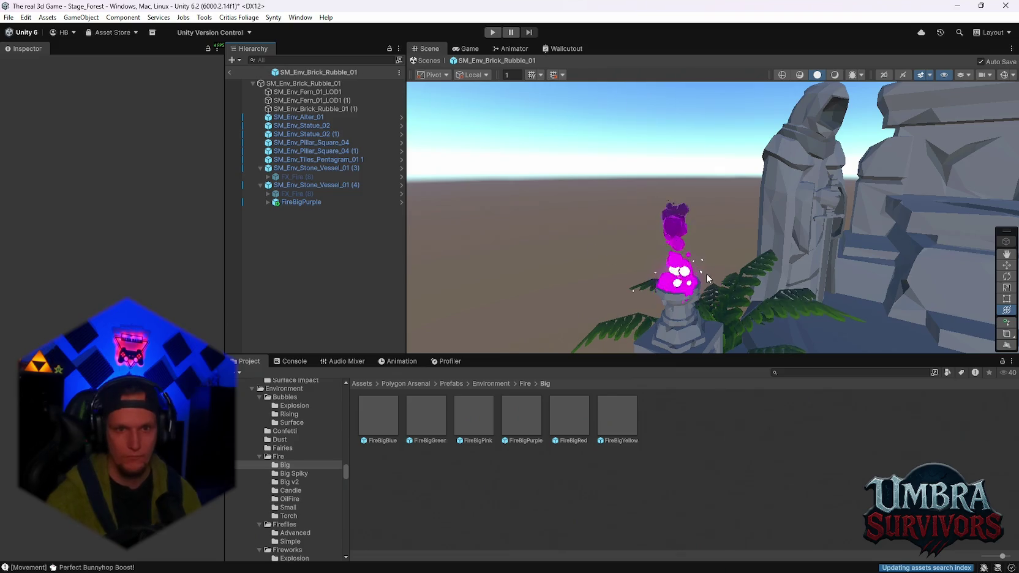
drag(706, 273, 702, 232)
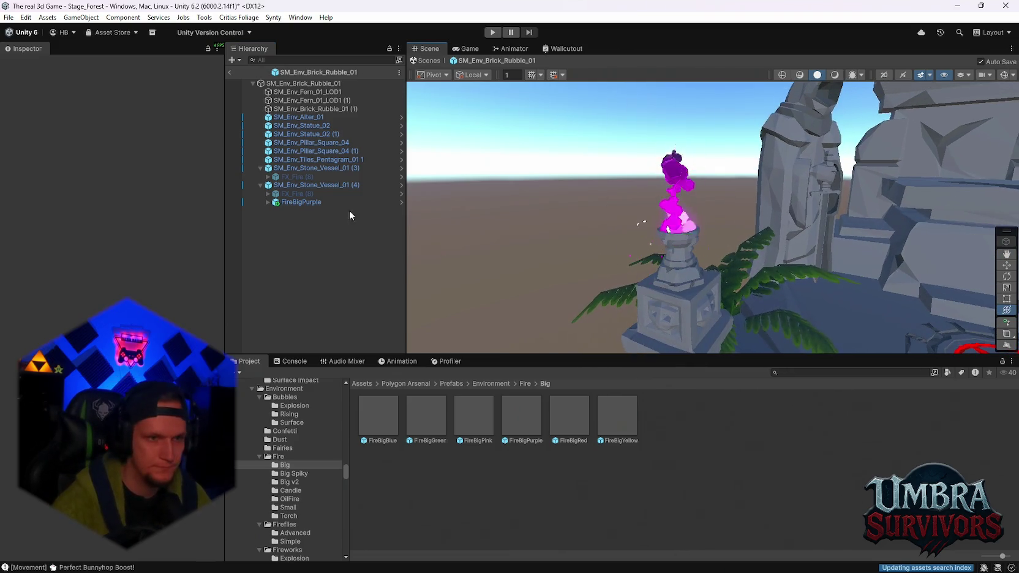
Step: Scale the purple fire down to about 0.92
click(331, 202)
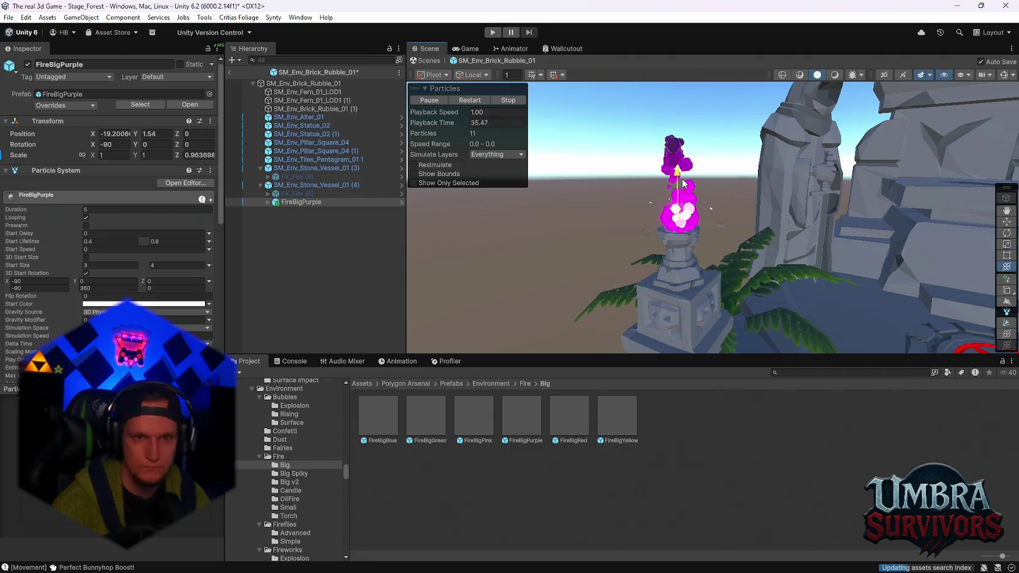
mouse_move(680, 202)
mouse_down()
mouse_move(699, 207)
mouse_move(679, 186)
mouse_move(678, 195)
mouse_up()
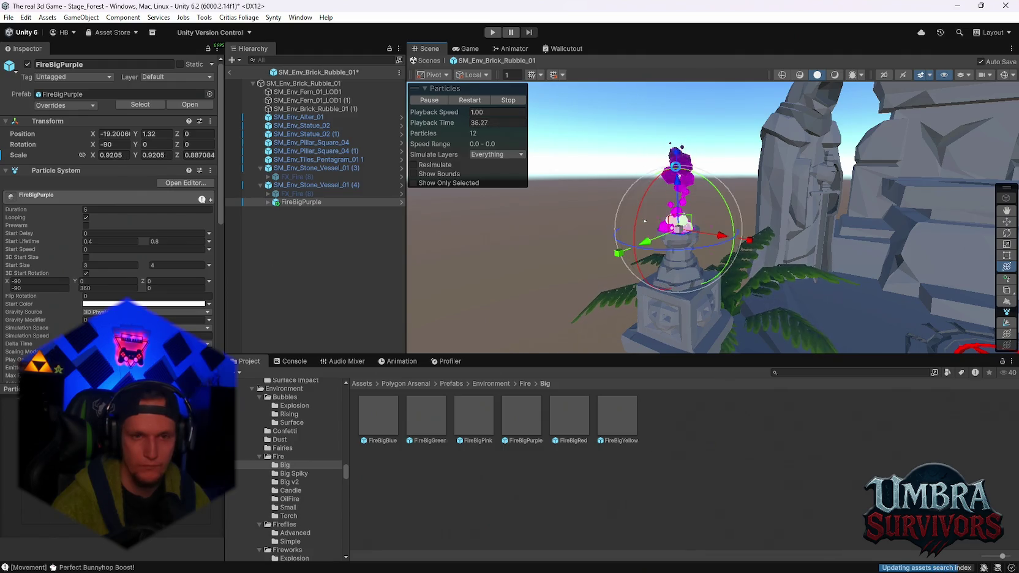
key(f)
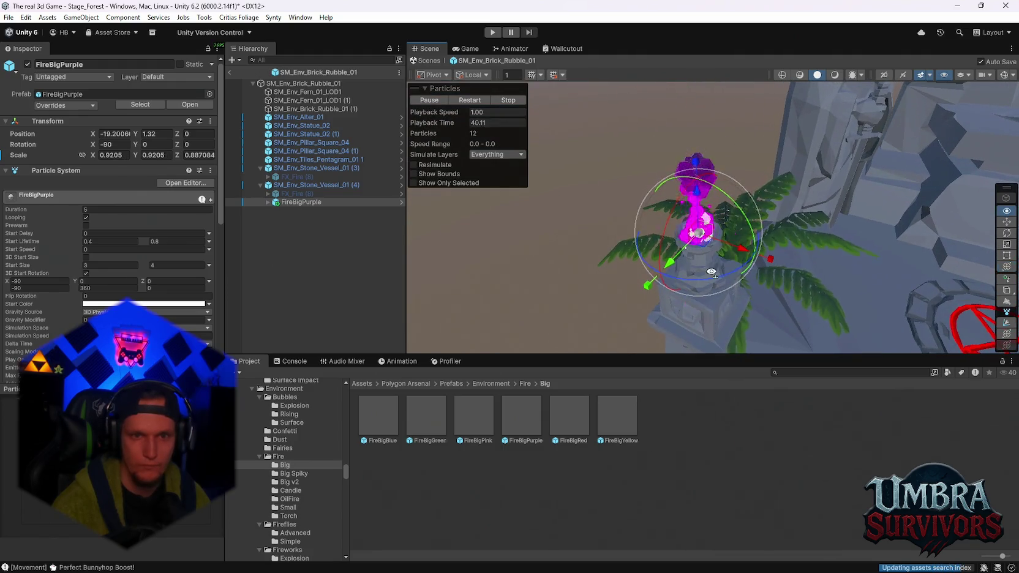
drag(736, 241, 731, 221)
scroll(165, 259, down, 10)
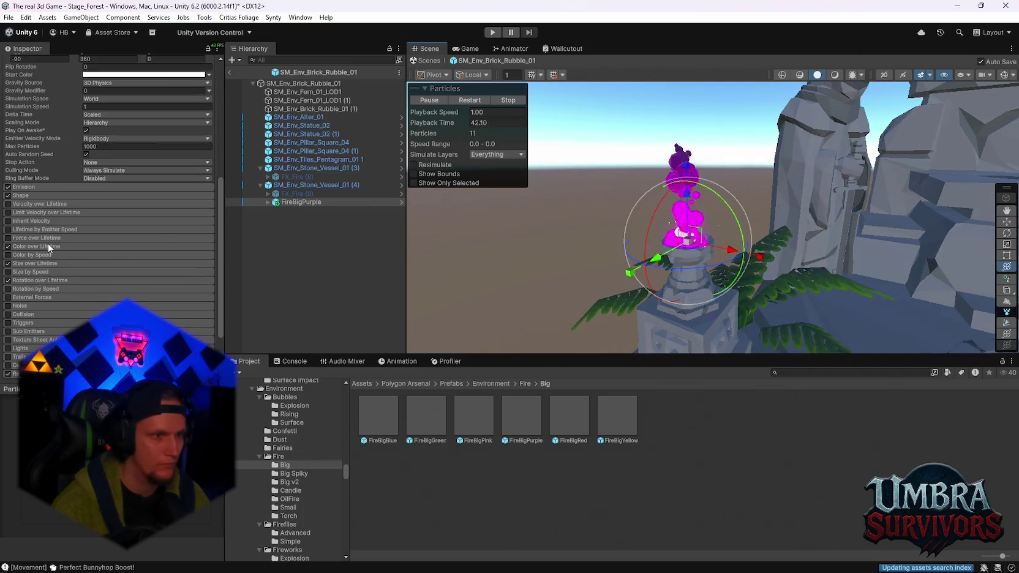
Step: Set the Color over Lifetime gradient's middle key to red FF0010 and its end key to orange FFB800
click(33, 246)
click(95, 255)
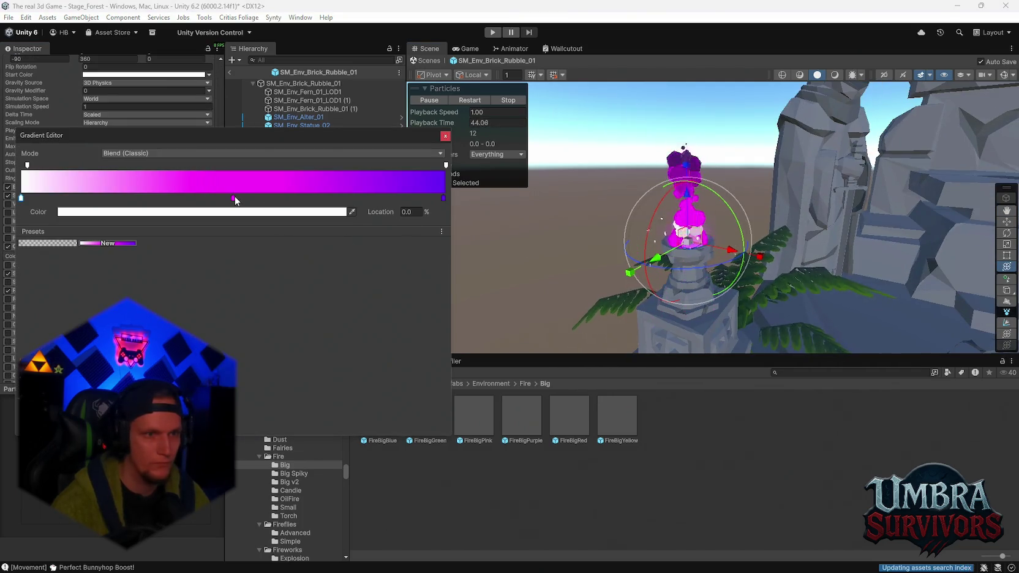
click(235, 198)
click(199, 212)
click(313, 305)
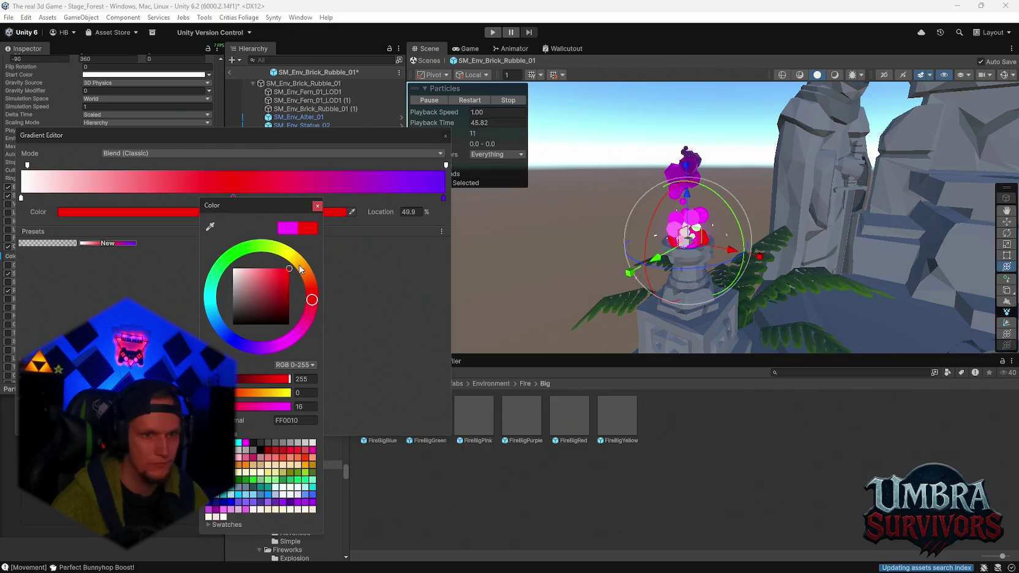
click(318, 206)
click(442, 198)
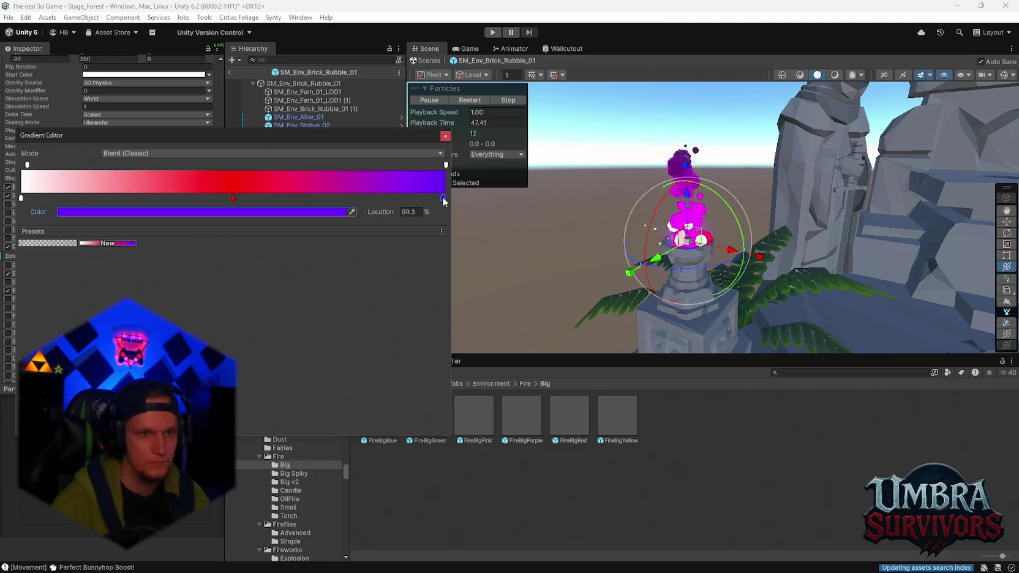
click(300, 212)
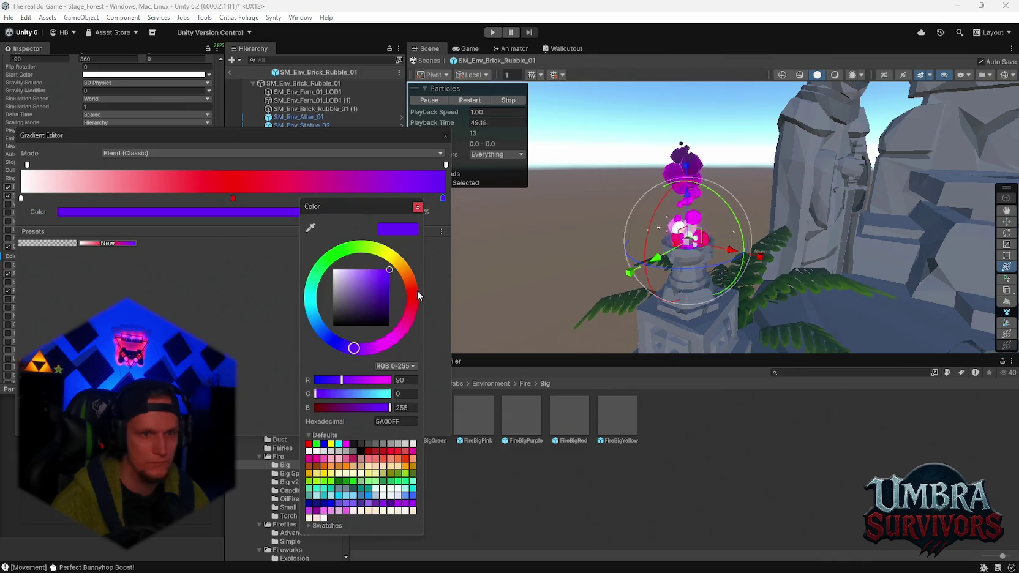
drag(417, 292, 400, 264)
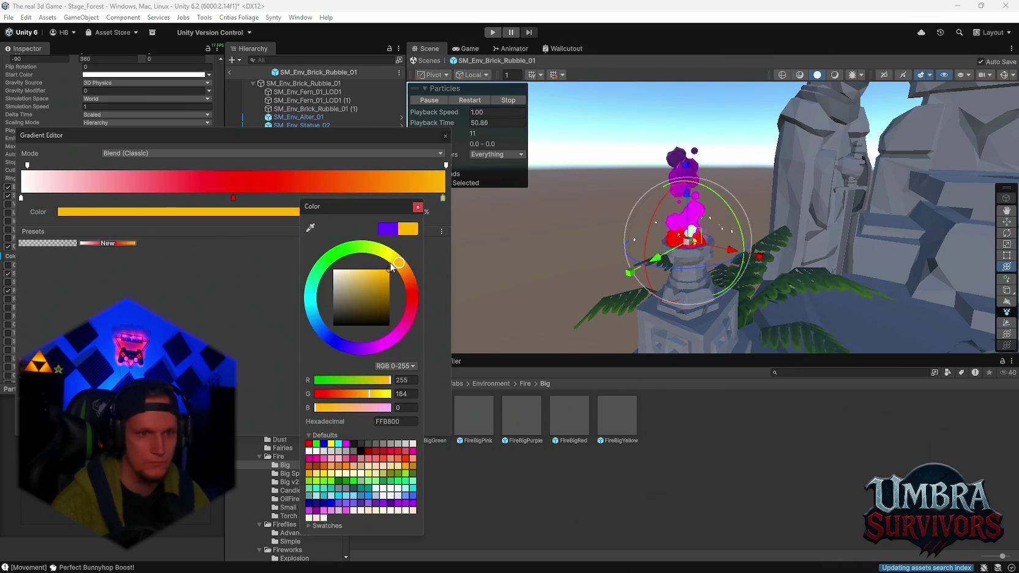
click(417, 207)
mouse_move(522, 280)
mouse_down()
mouse_move(637, 257)
mouse_move(569, 281)
mouse_up()
drag(529, 244, 687, 263)
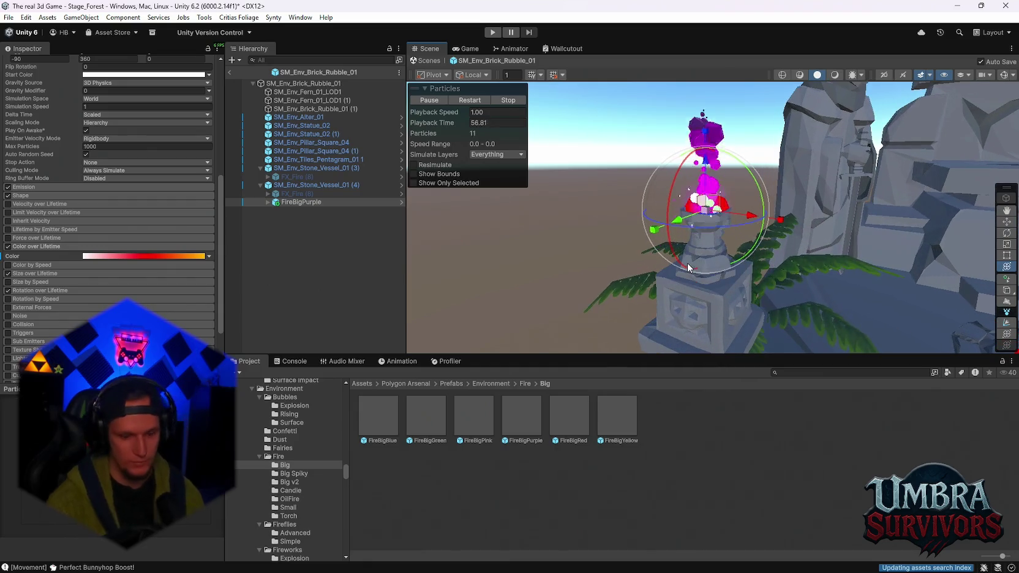
Step: Delete FireBigPurple and add FireBigBlue under the stone vessel at position 0, 0, 0
key(Delete)
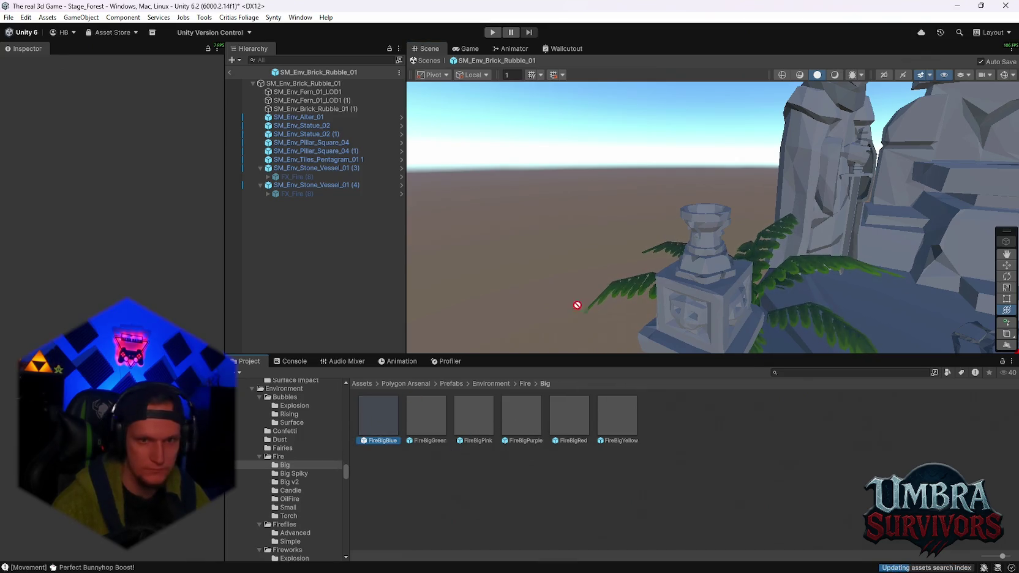
drag(703, 260, 715, 267)
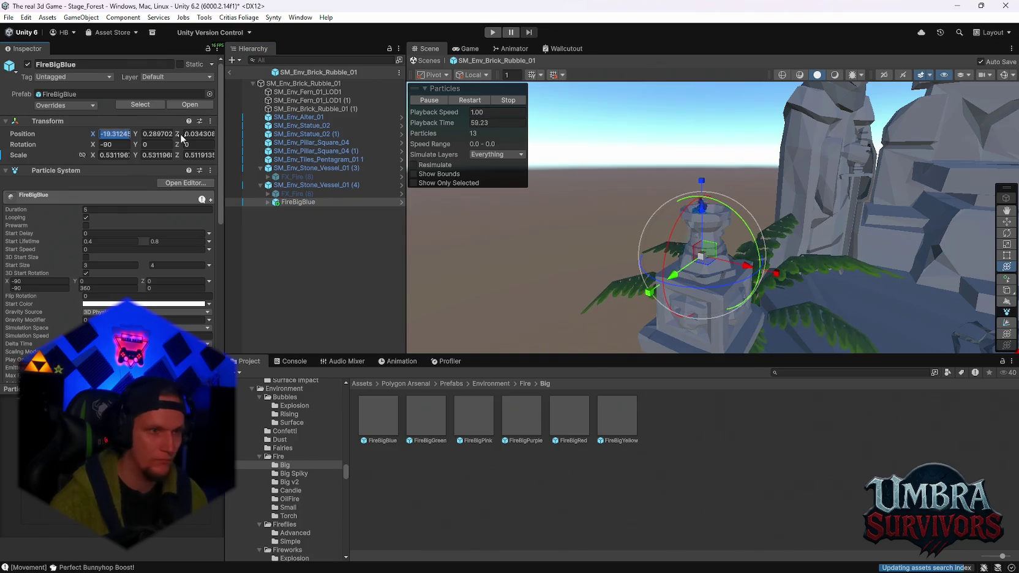
text(0)
key(Tab)
text(0)
key(Return)
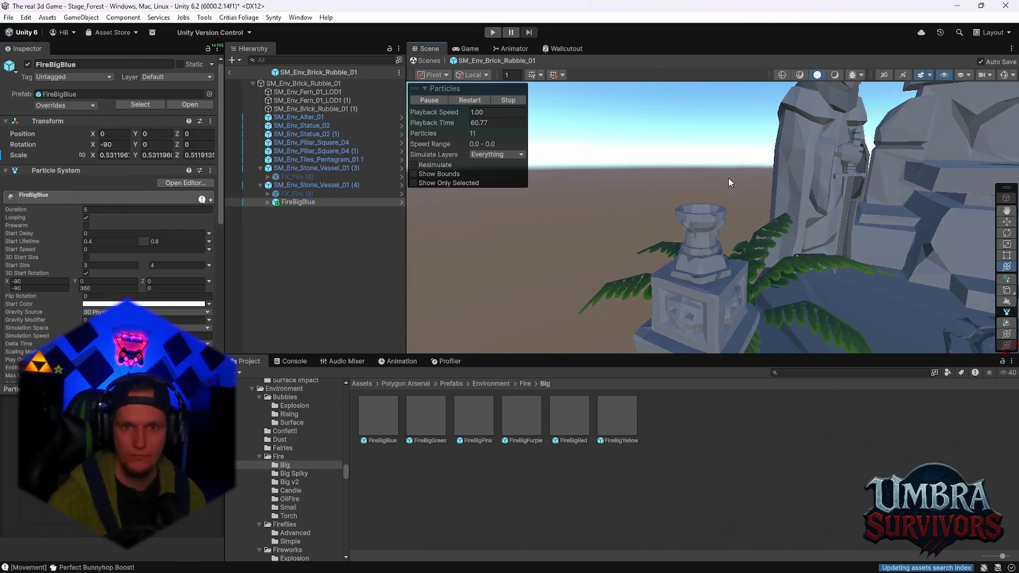
key(f)
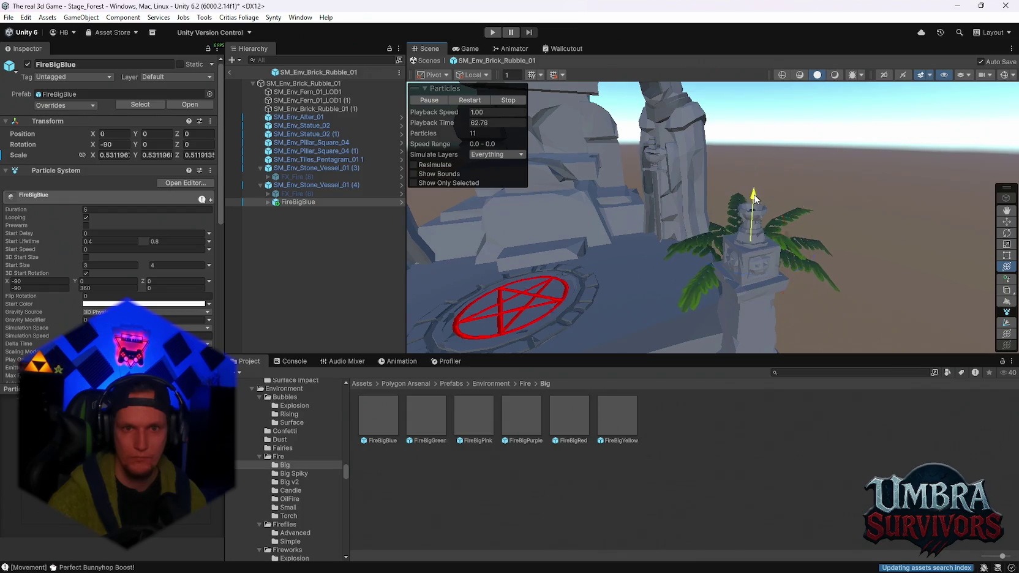
mouse_move(752, 160)
mouse_down()
mouse_move(786, 180)
mouse_move(686, 222)
mouse_move(690, 257)
mouse_move(784, 251)
mouse_move(869, 267)
mouse_move(640, 251)
mouse_up()
scroll(673, 245, down, 3)
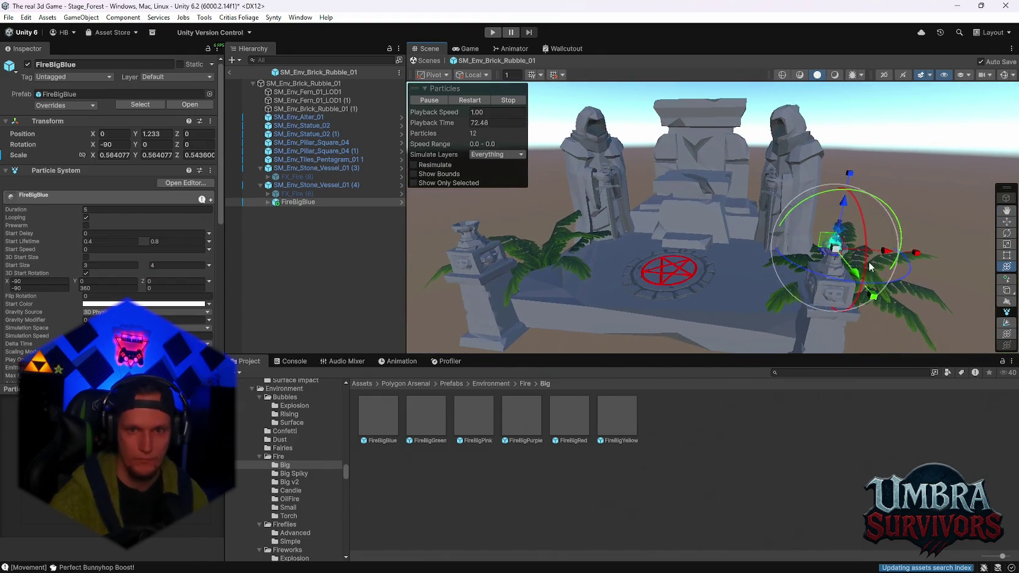
Step: Duplicate the blue fire onto the other pillar's vessel, then exit prefab mode to the scene
key(ctrl+d)
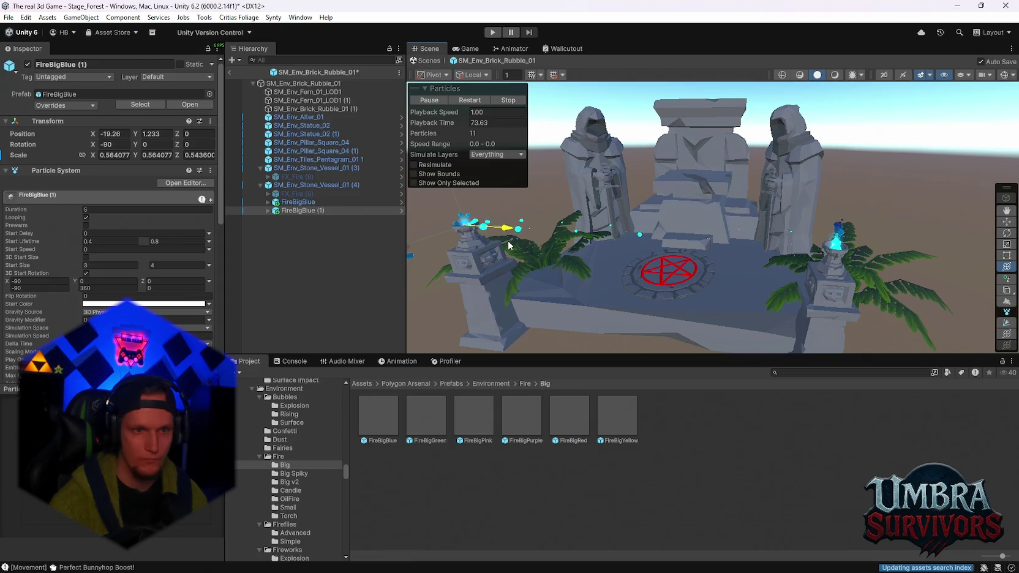
key(f)
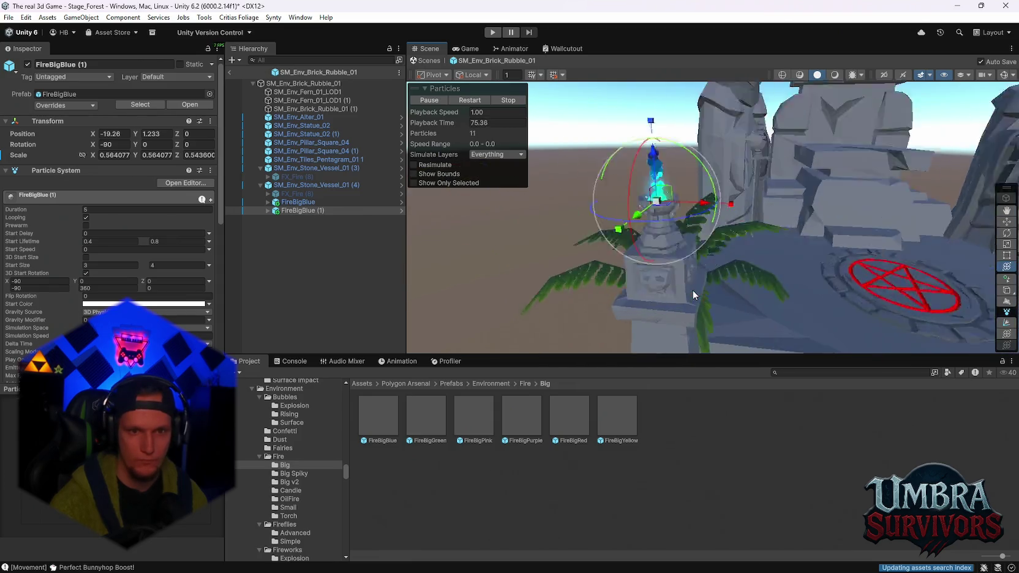
mouse_move(694, 295)
mouse_down()
mouse_move(766, 275)
mouse_move(582, 257)
mouse_move(697, 237)
mouse_move(791, 197)
mouse_move(803, 201)
mouse_move(789, 231)
mouse_move(811, 232)
mouse_move(784, 226)
mouse_move(762, 243)
mouse_move(783, 185)
mouse_up()
ctrl+click(310, 202)
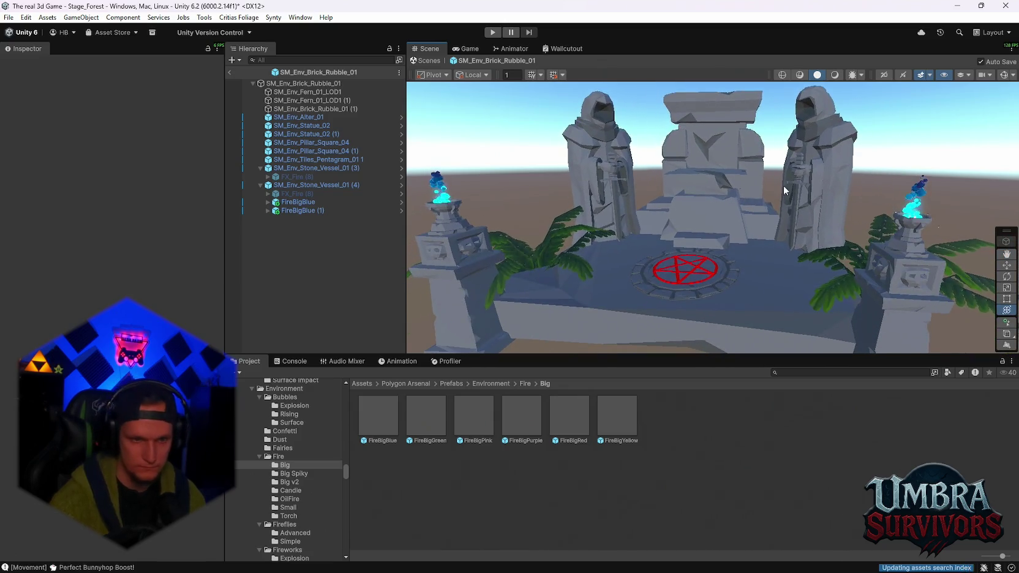
scroll(713, 299, down, 3)
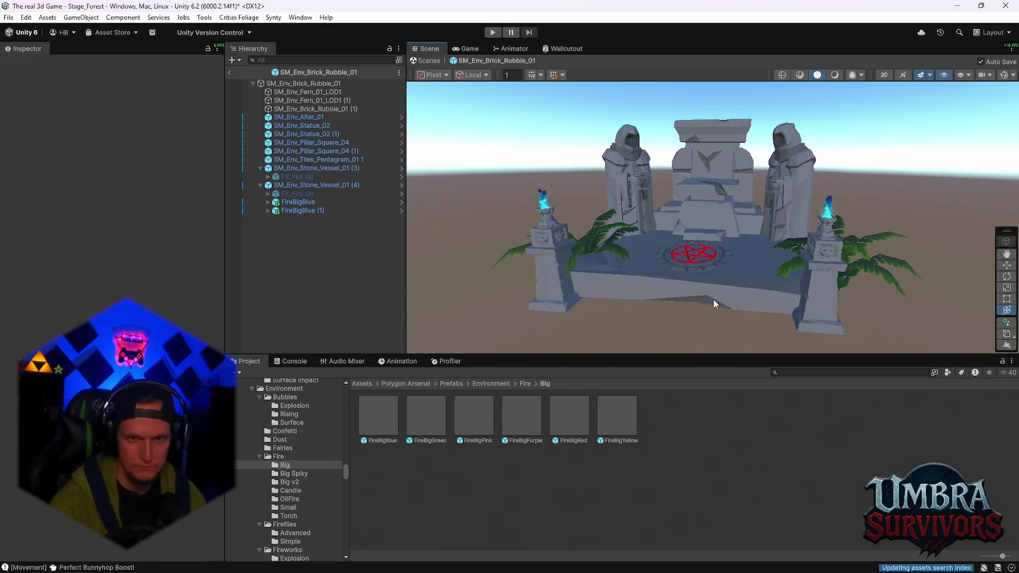
click(230, 71)
mouse_move(570, 176)
mouse_down()
mouse_move(692, 192)
mouse_move(740, 212)
mouse_move(748, 109)
mouse_move(781, 236)
mouse_move(762, 251)
mouse_move(747, 244)
mouse_move(799, 245)
mouse_move(705, 213)
mouse_move(776, 223)
mouse_move(716, 242)
mouse_up()
Step: Save the Stage_Forest scene with File > Save, then save the project with File > Save Project
click(780, 235)
scroll(743, 230, down, 6)
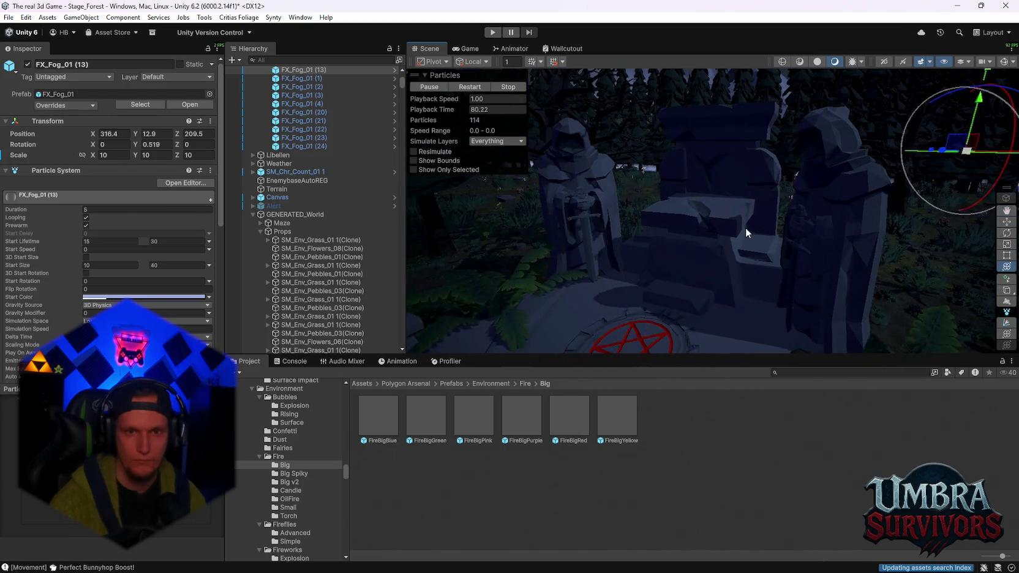
scroll(745, 234, down, 3)
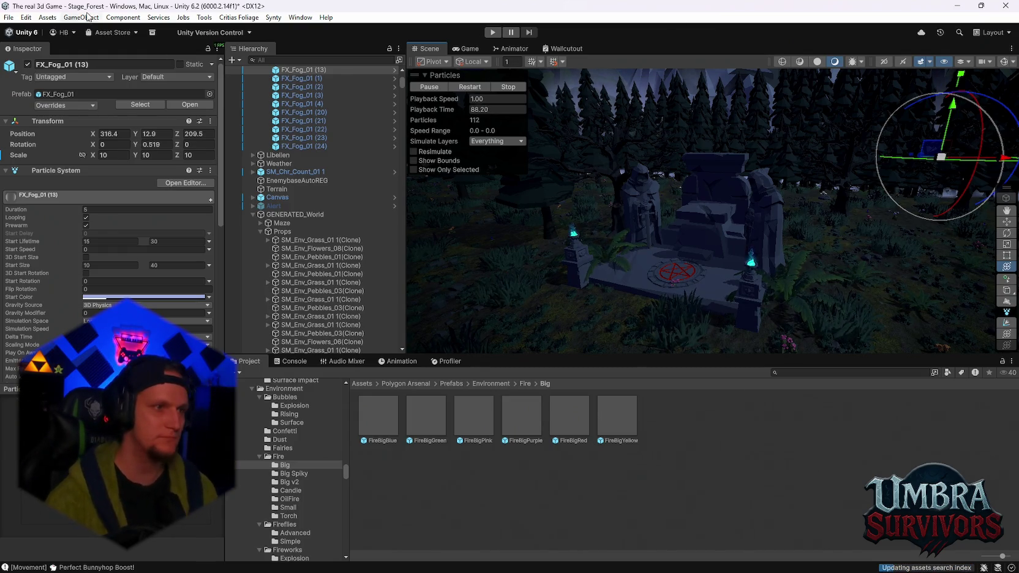
scroll(681, 215, up, 4)
drag(681, 213, 656, 187)
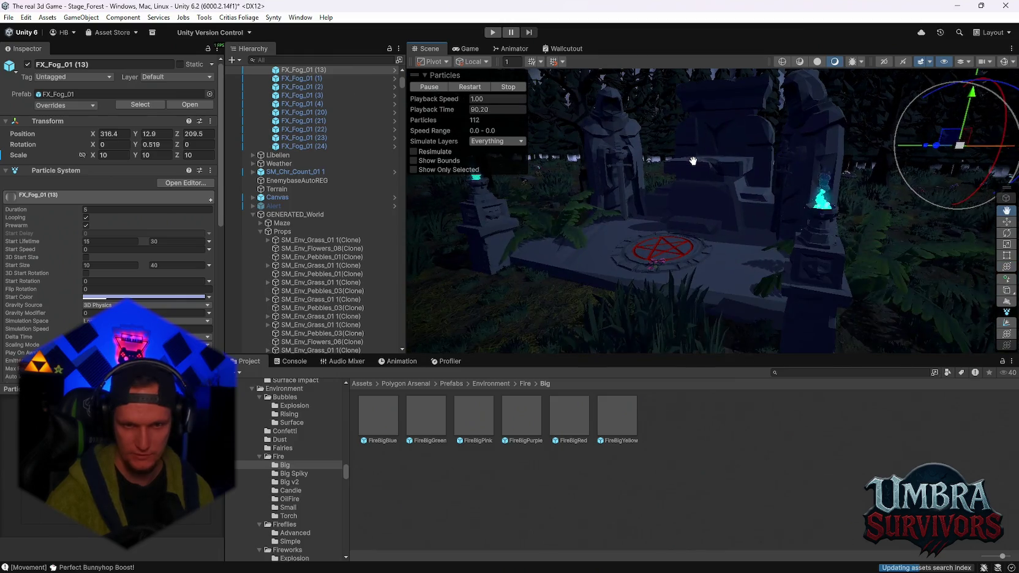
click(8, 17)
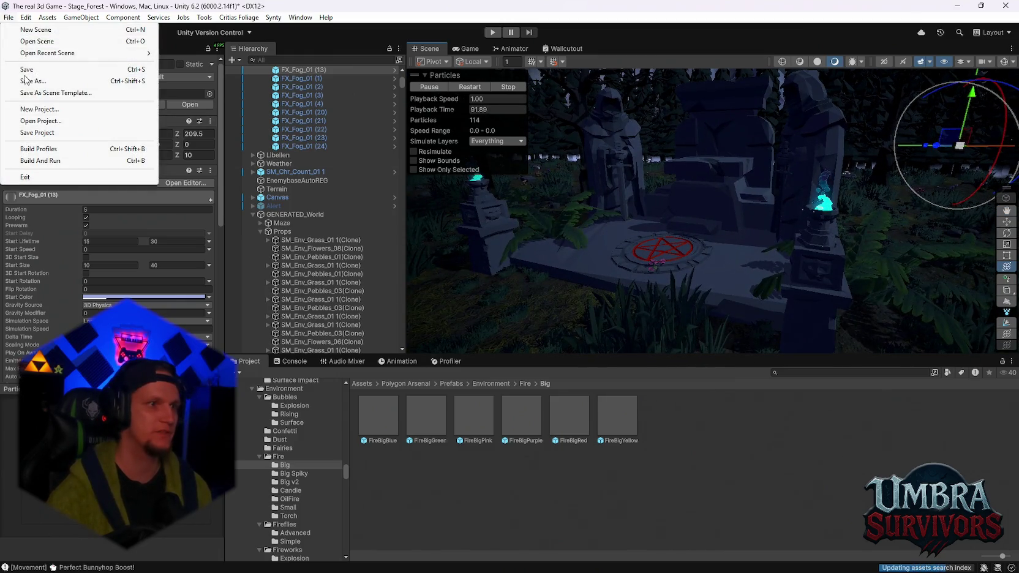
click(38, 73)
click(9, 19)
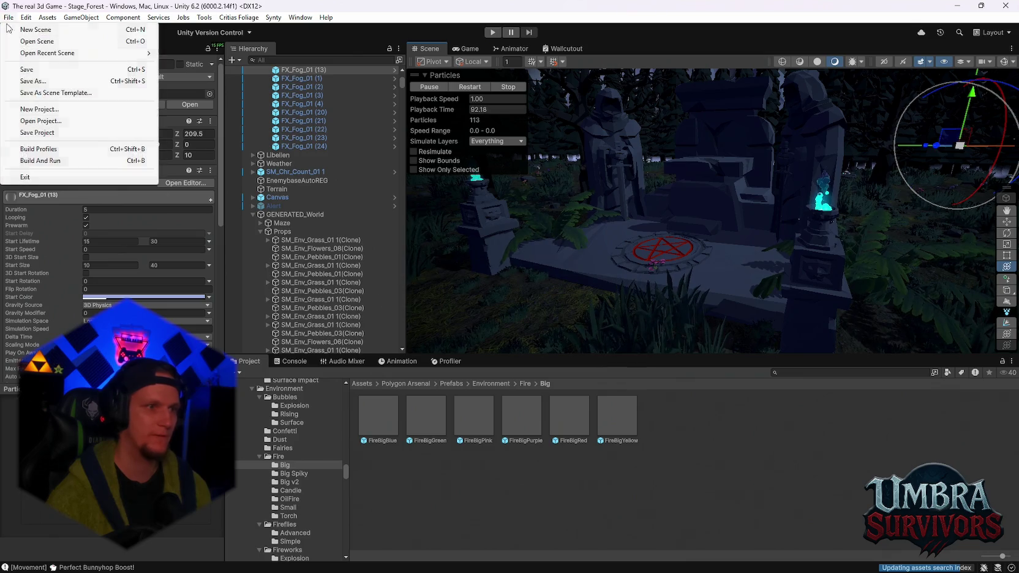
click(37, 133)
drag(612, 263, 534, 263)
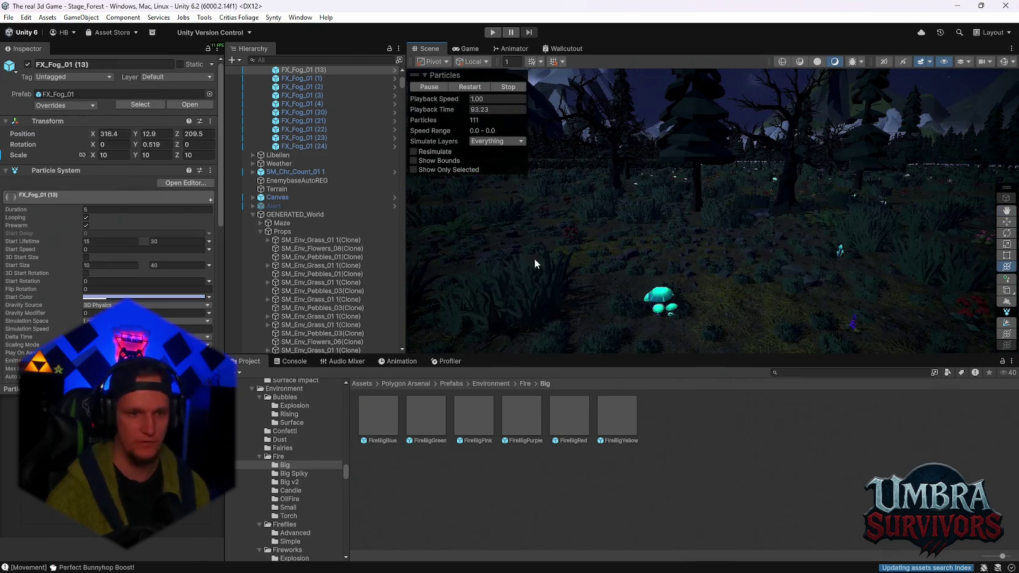
scroll(306, 480, down, 8)
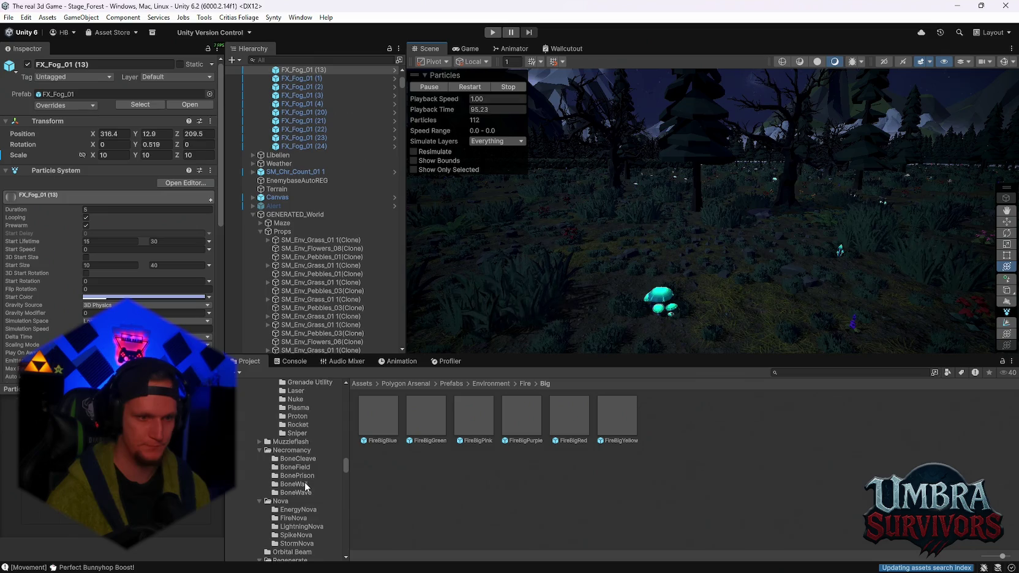
scroll(306, 480, up, 6)
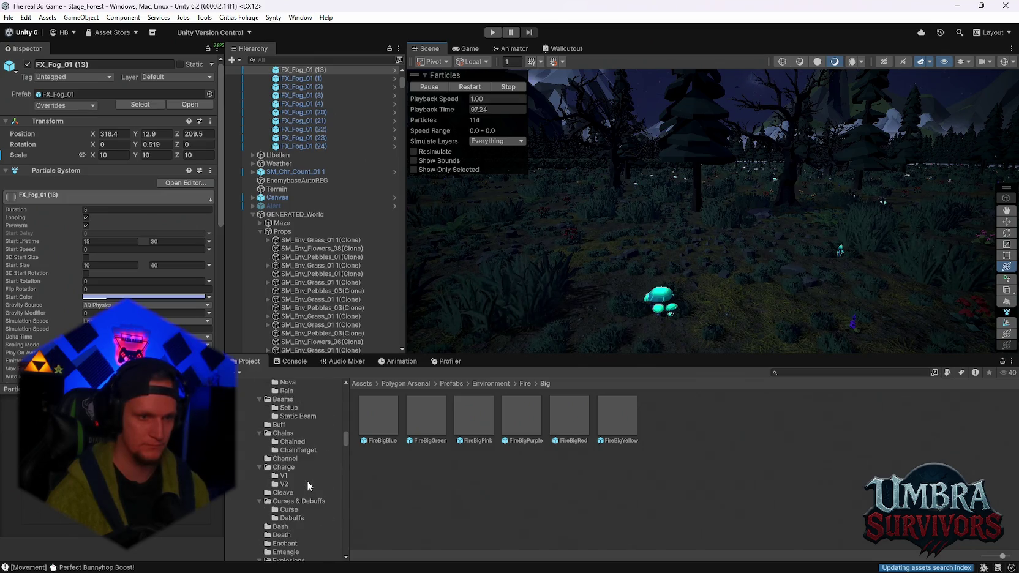
scroll(300, 493, up, 3)
scroll(301, 496, up, 5)
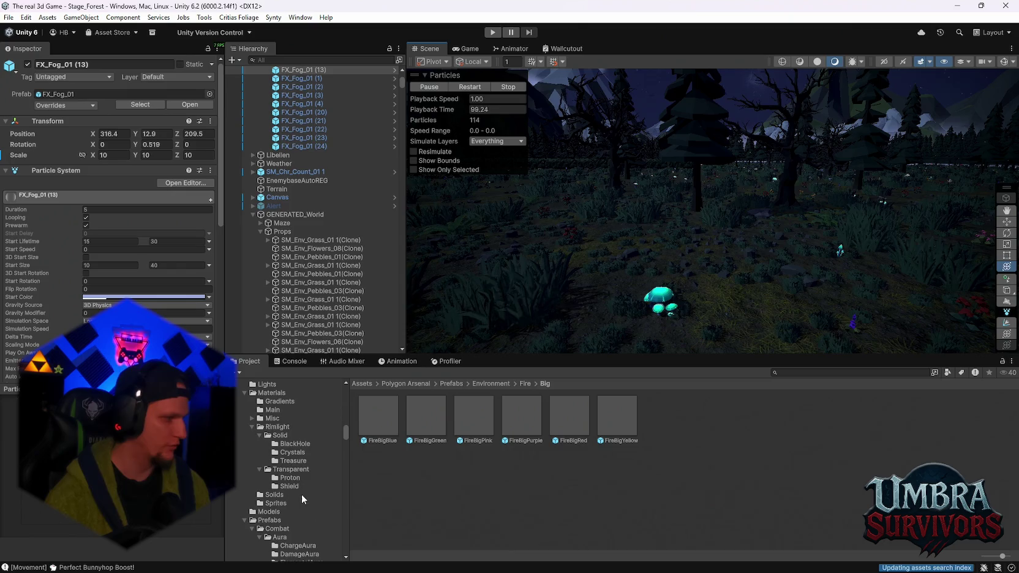
scroll(300, 492, up, 10)
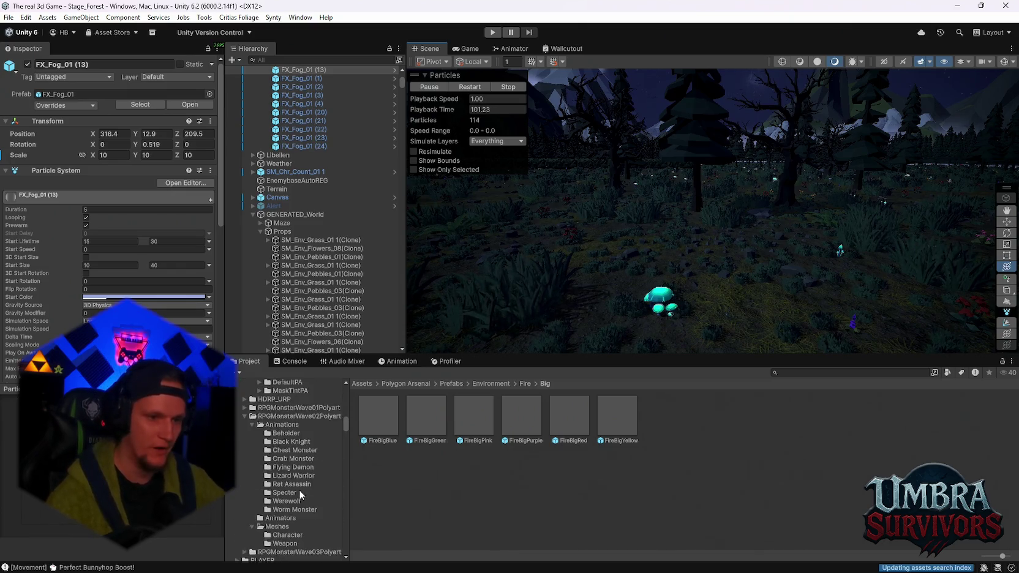
scroll(299, 492, up, 6)
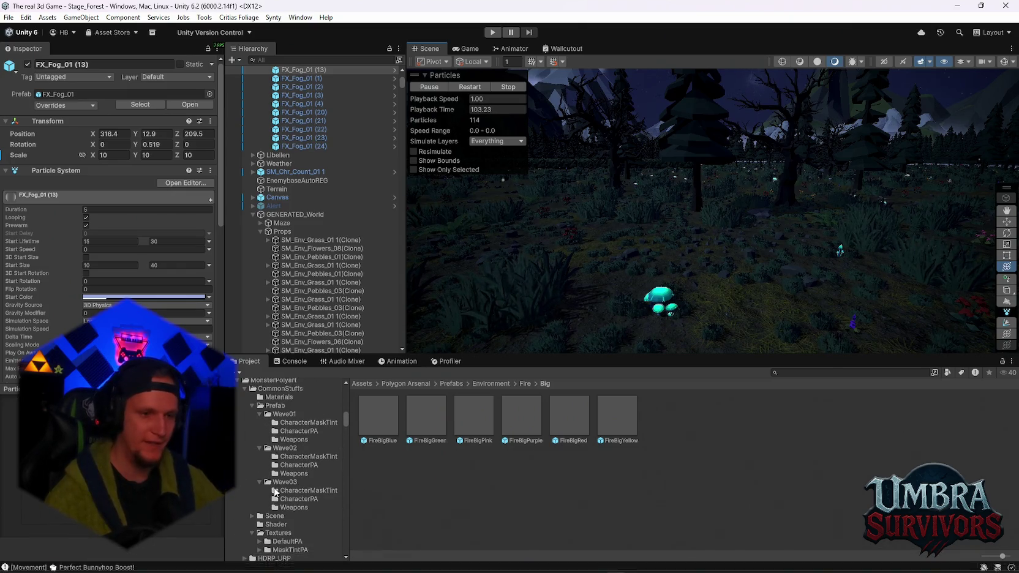
scroll(275, 491, up, 10)
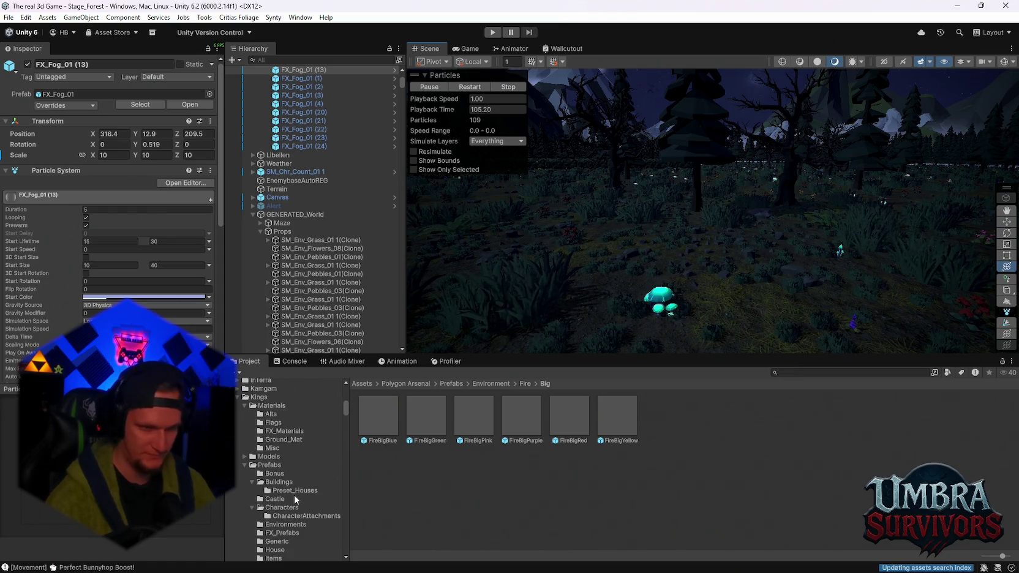
scroll(294, 496, up, 15)
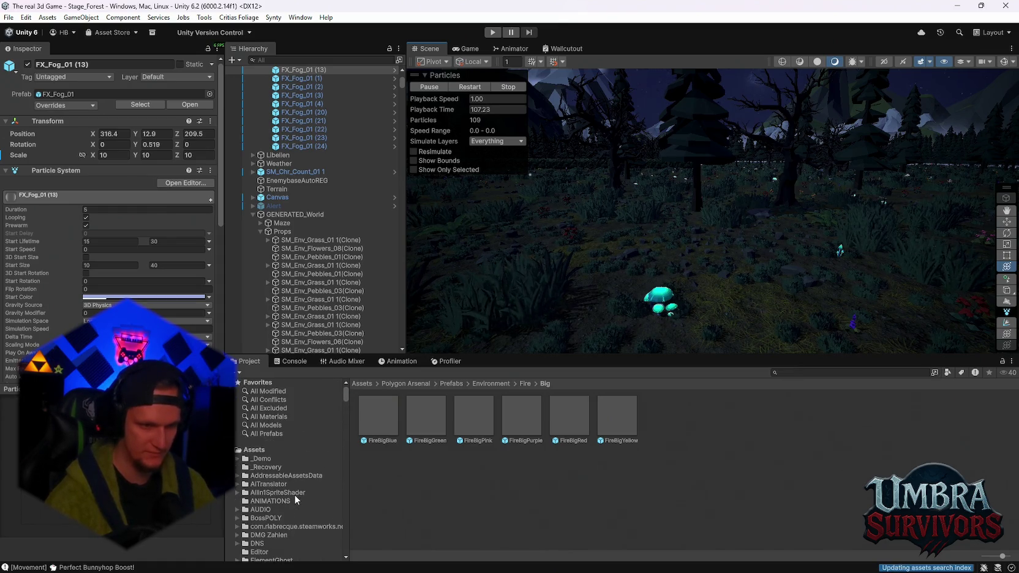
scroll(294, 496, down, 20)
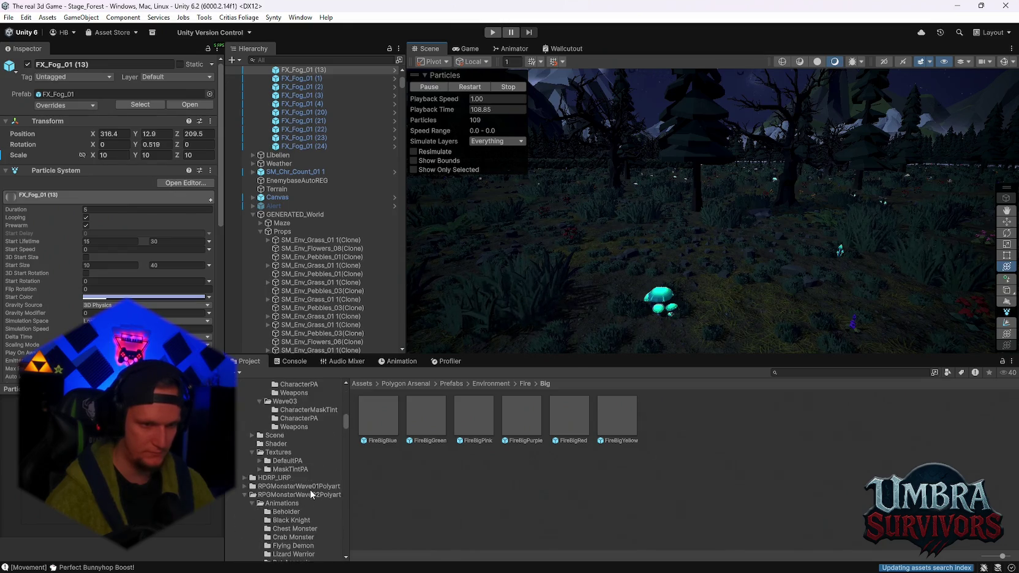
scroll(310, 490, down, 20)
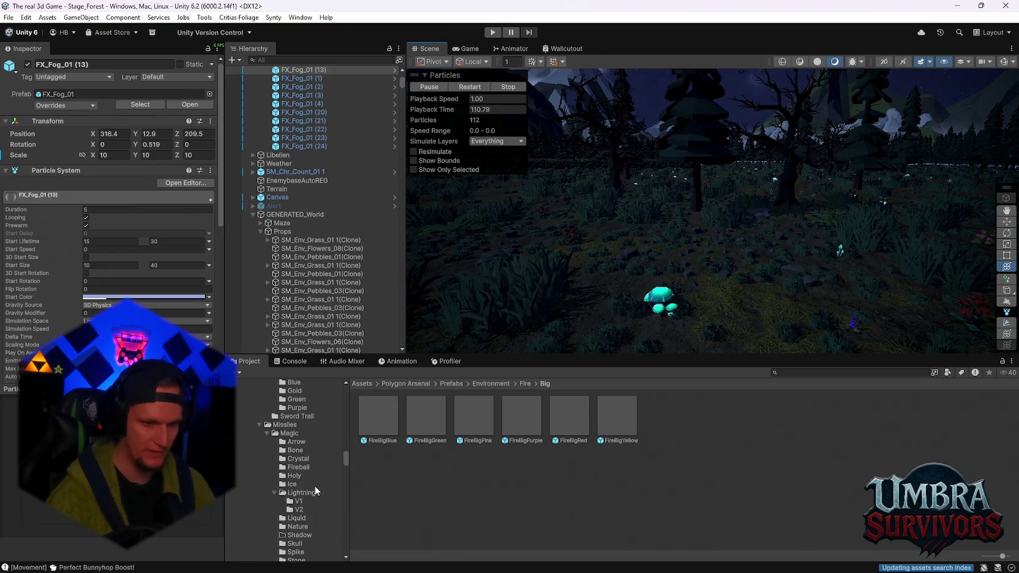
scroll(316, 490, down, 6)
drag(343, 465, 338, 516)
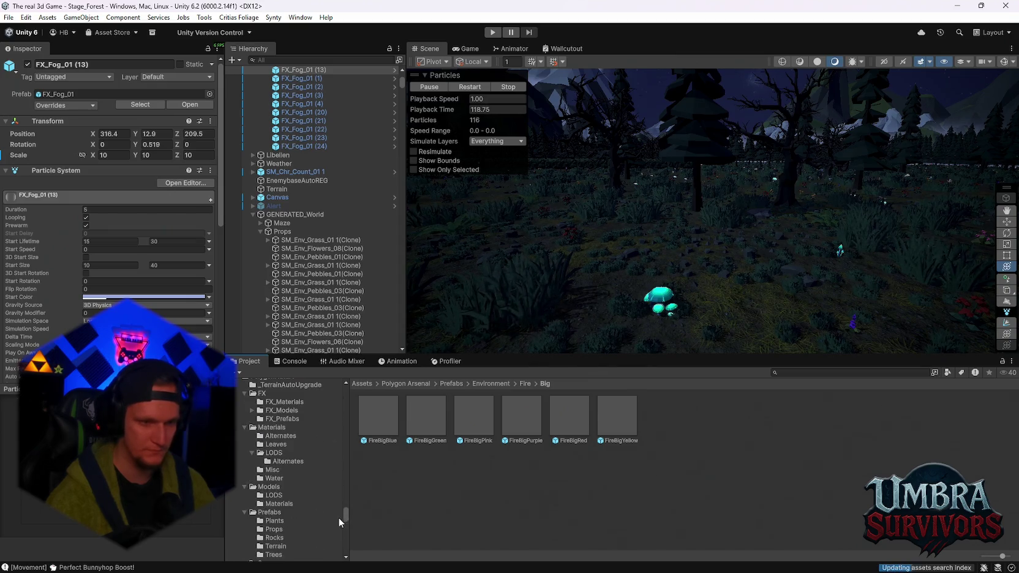
Step: Search 'POI' in the Project window, open the POI folder and preview the POI 1 prefab
click(801, 376)
text(PO)
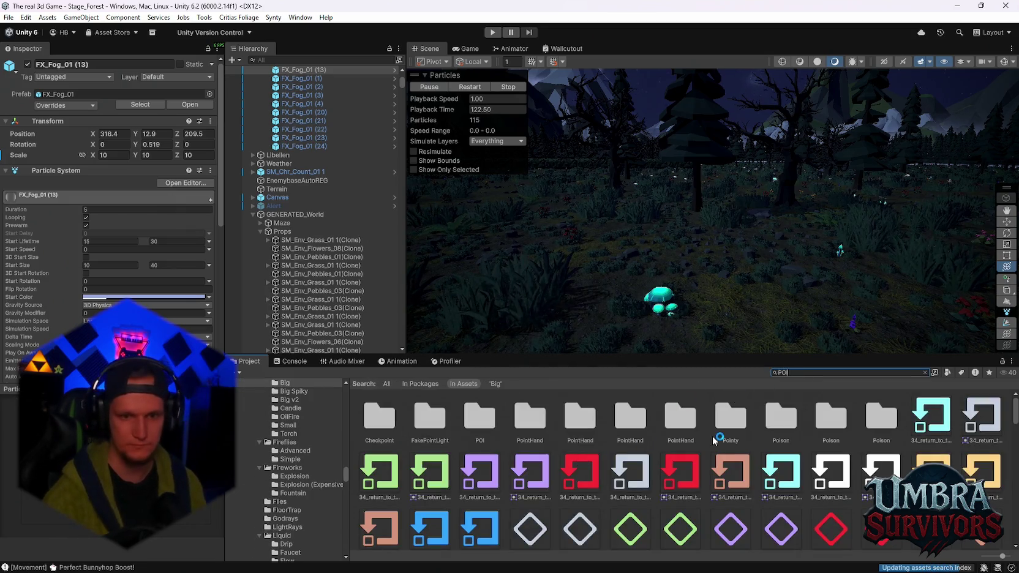
double_click(480, 416)
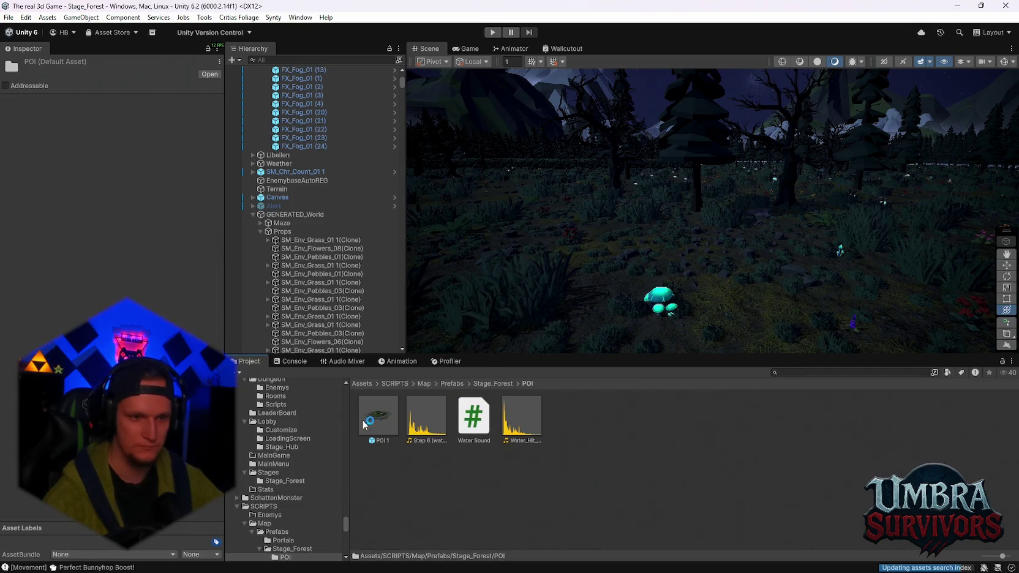
double_click(378, 415)
mouse_move(741, 261)
mouse_down()
mouse_move(834, 274)
mouse_move(730, 264)
mouse_up()
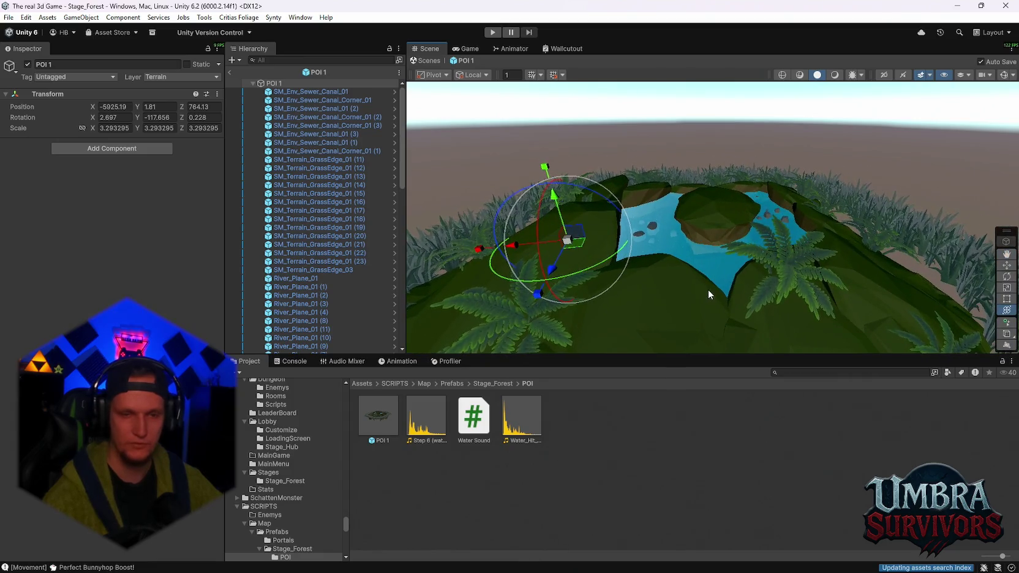
scroll(692, 323, up, 5)
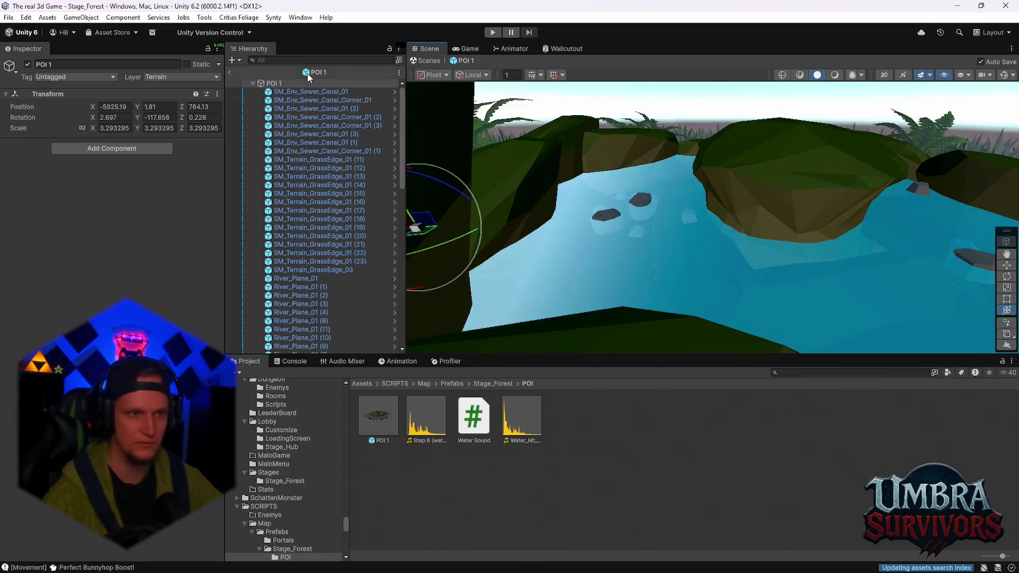
Step: Exit prefab mode, drop the POI 1 prefab into the forest, and frame it in view
click(231, 72)
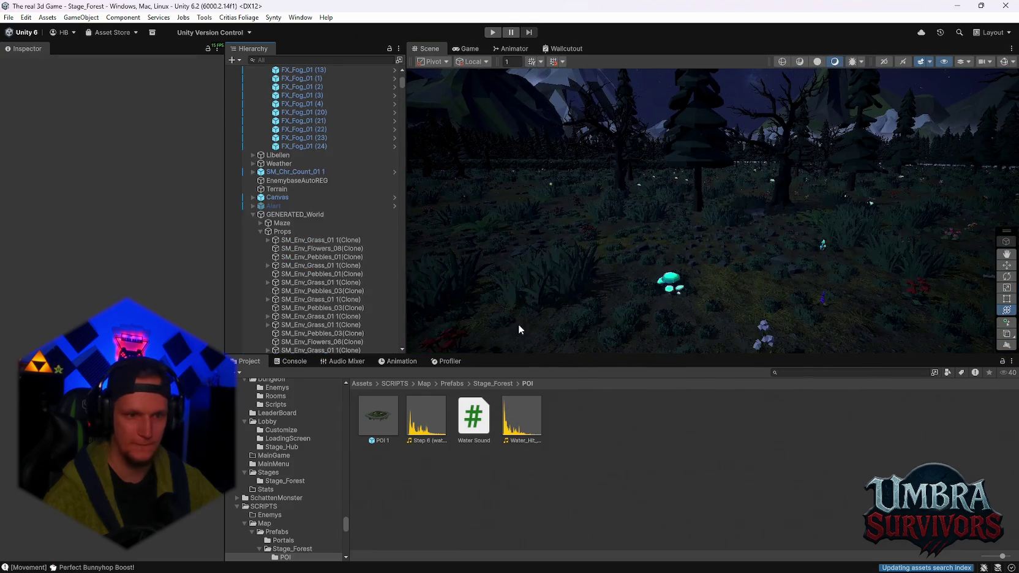
mouse_move(445, 383)
mouse_down()
mouse_move(612, 275)
mouse_move(784, 293)
mouse_move(840, 332)
mouse_move(799, 358)
mouse_move(768, 305)
mouse_move(683, 334)
mouse_move(728, 306)
mouse_move(826, 291)
mouse_move(768, 277)
mouse_move(800, 264)
mouse_move(703, 288)
mouse_up()
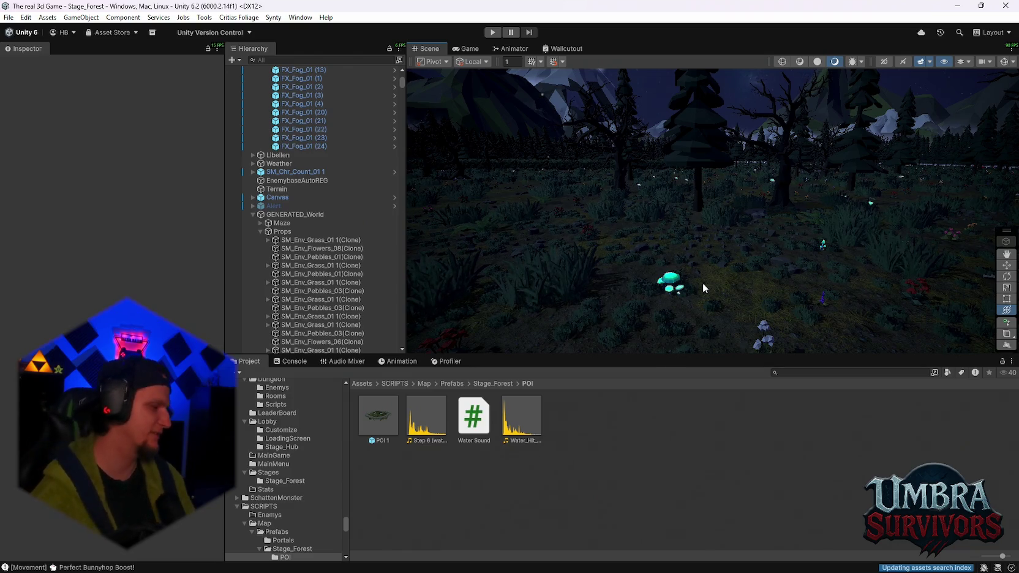
key(f)
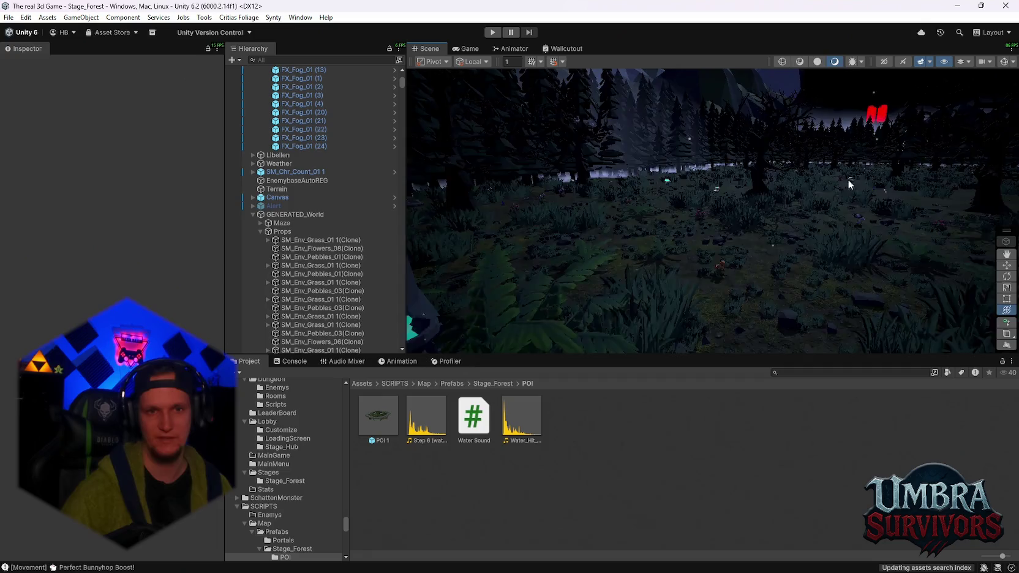
scroll(766, 176, down, 4)
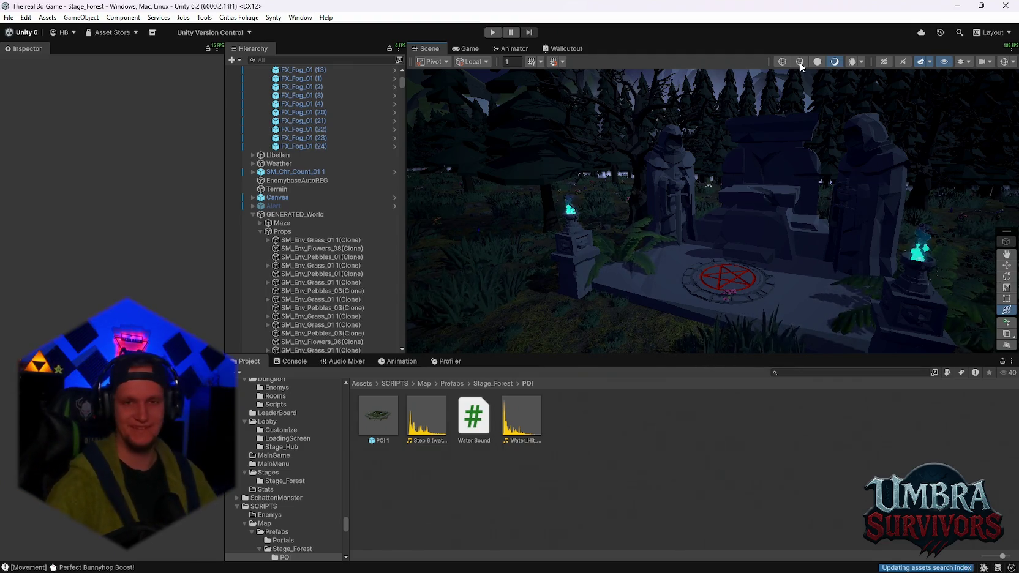
Step: Zoom and pan around the placed altar to check it from different angles
scroll(682, 270, down, 5)
scroll(692, 177, up, 5)
scroll(692, 169, down, 5)
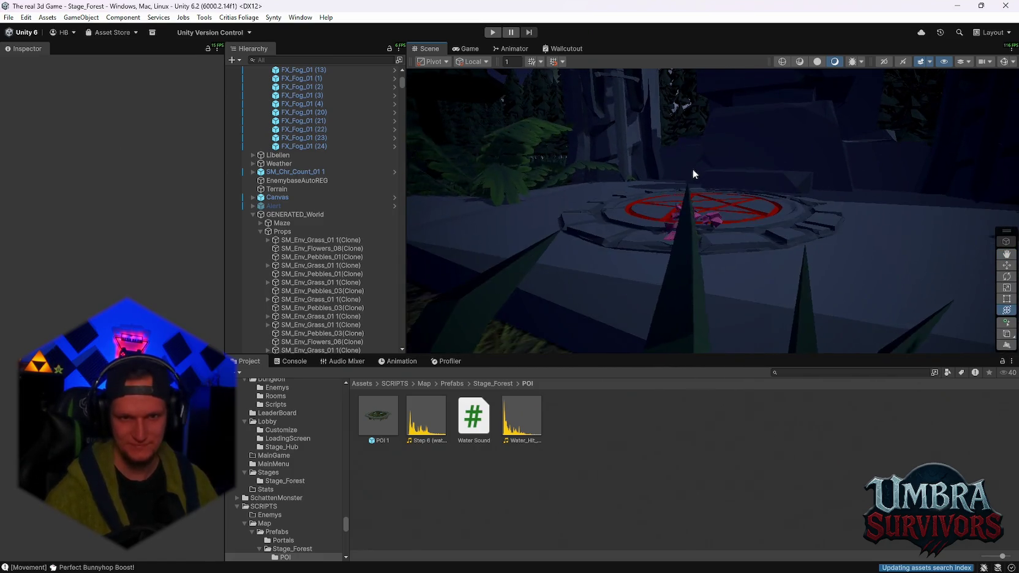
scroll(673, 196, up, 5)
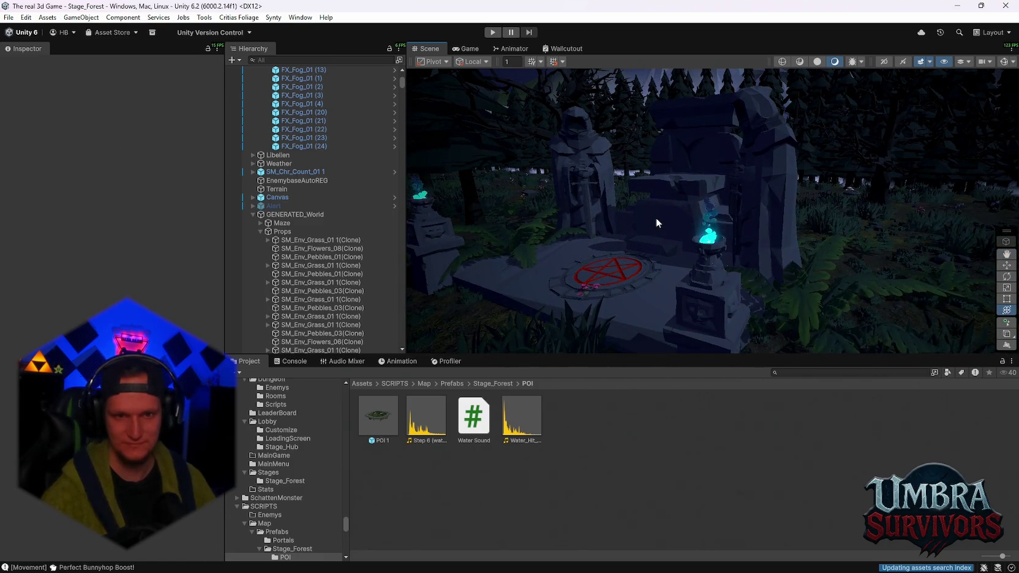
drag(665, 218, 724, 219)
key(y)
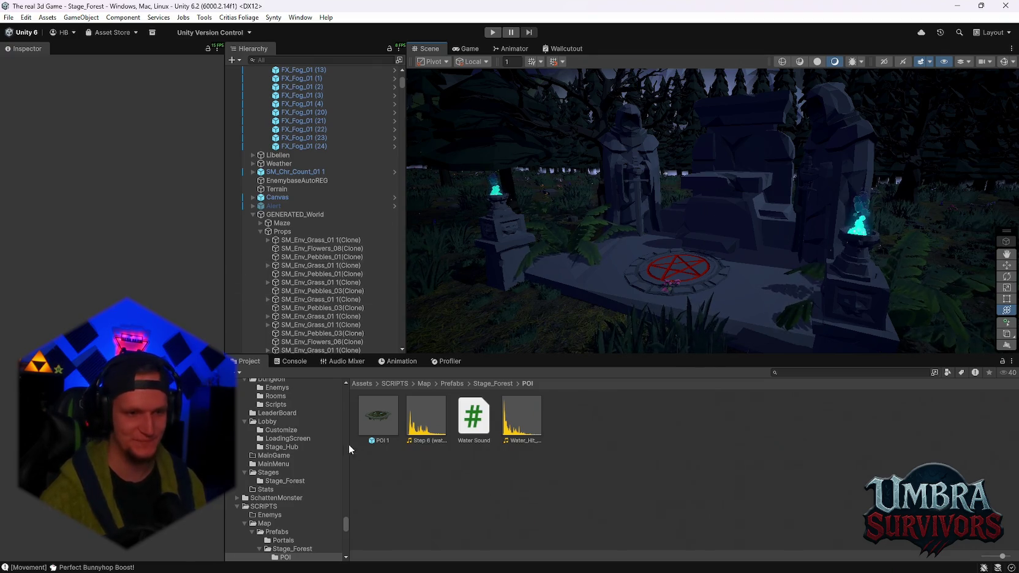
Step: Navigate the Project window up through Prefabs to the Assets/SCRIPTS/Map folder
click(451, 382)
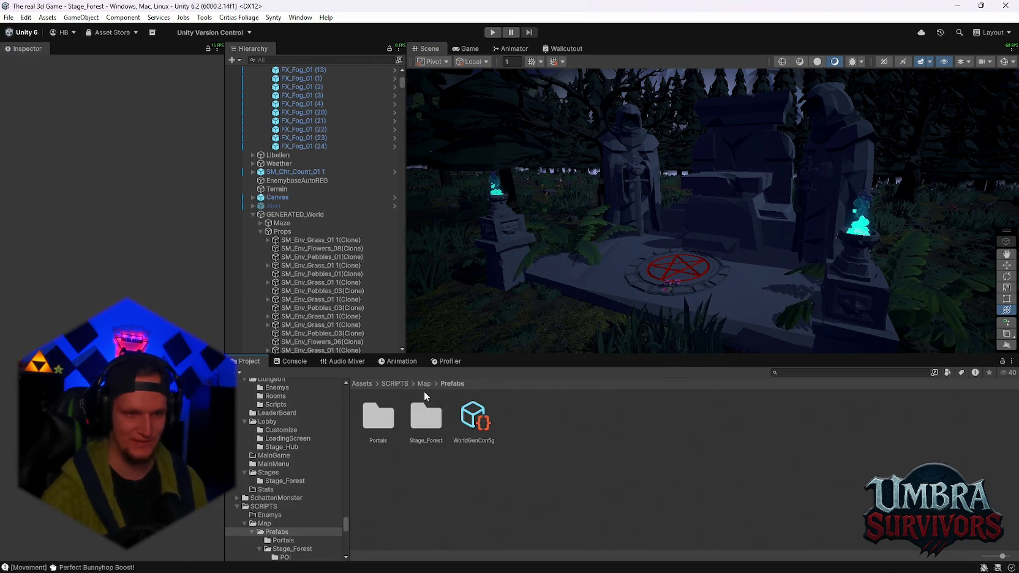
click(423, 383)
scroll(295, 498, down, 4)
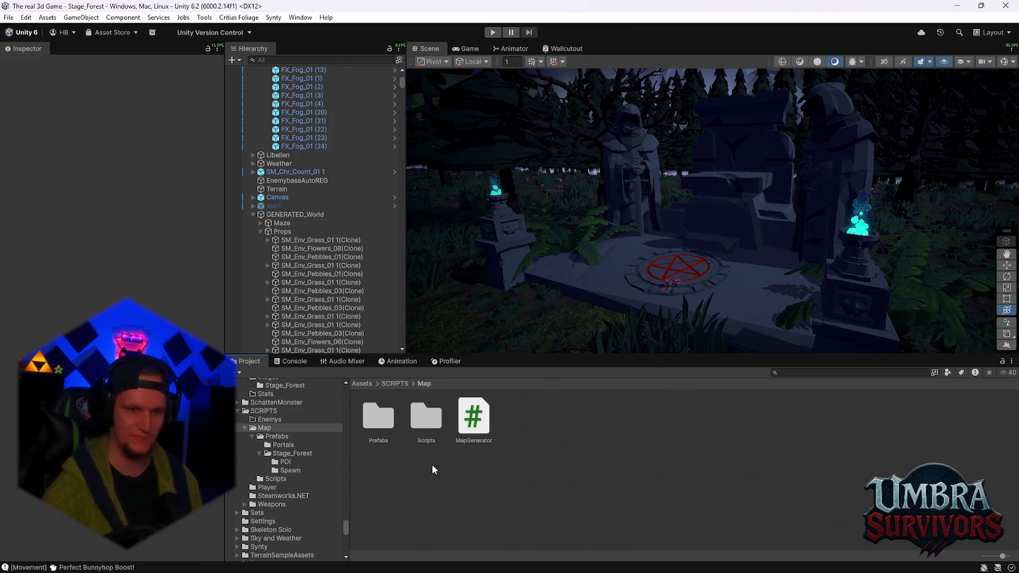
mouse_move(667, 279)
mouse_down()
mouse_move(684, 234)
mouse_move(628, 241)
mouse_up()
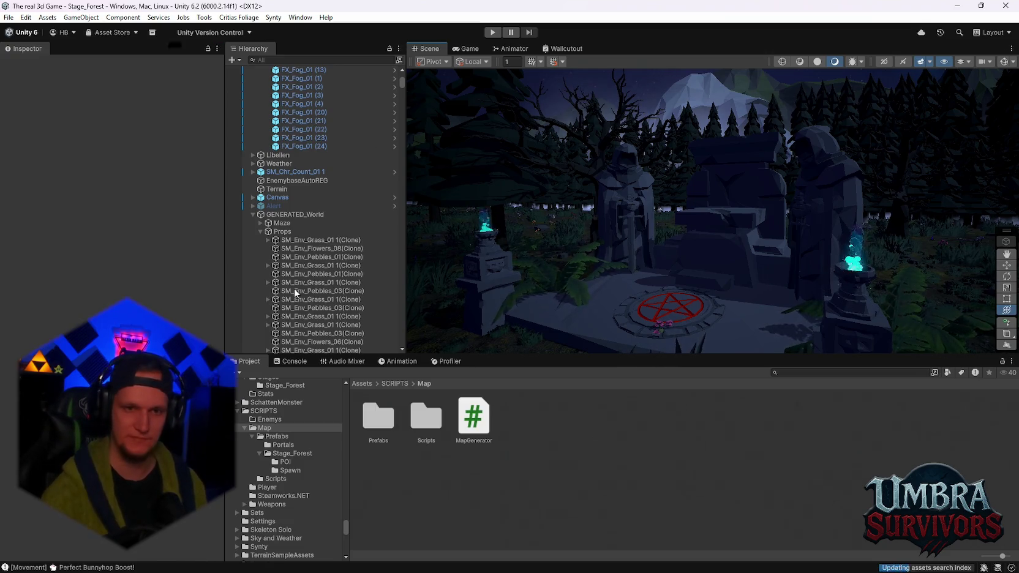
scroll(746, 221, down, 3)
mouse_move(747, 227)
mouse_down()
mouse_move(629, 189)
mouse_move(716, 251)
mouse_move(769, 269)
mouse_move(720, 194)
mouse_move(667, 222)
mouse_up()
scroll(688, 266, up, 3)
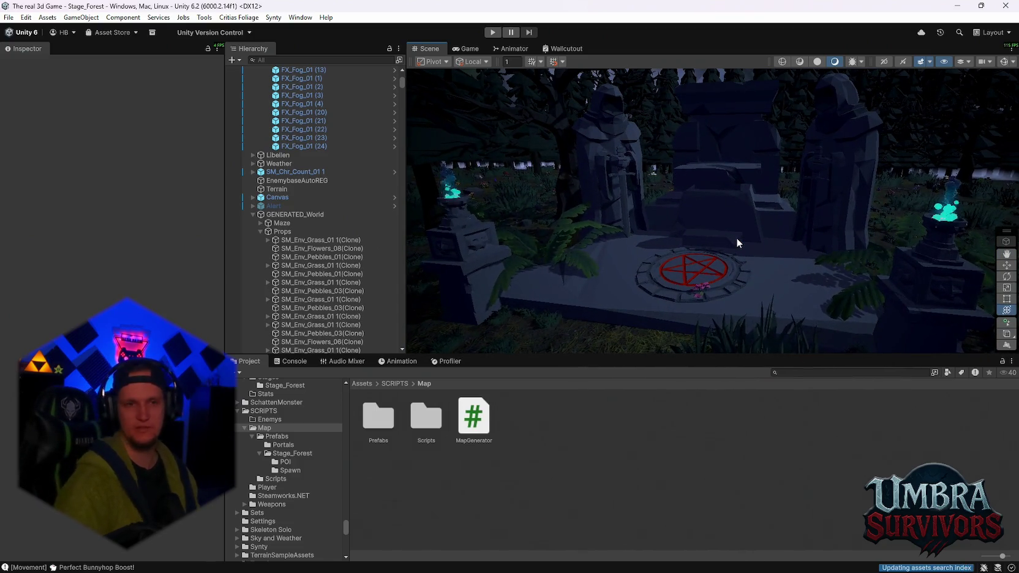
Step: Save the Stage_Forest scene with File > Save, then File > Save Project
click(31, 31)
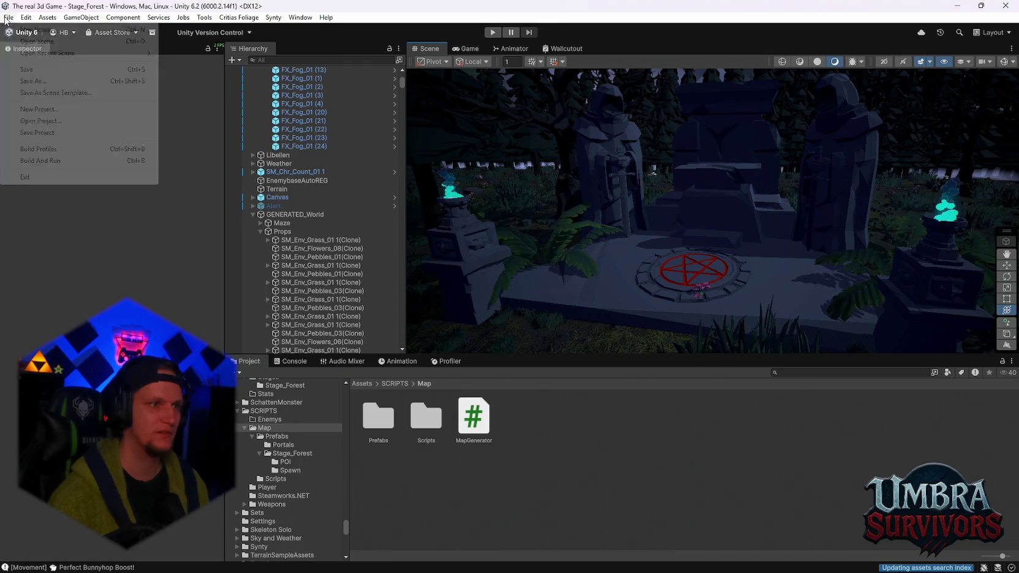
click(9, 17)
click(27, 70)
click(9, 17)
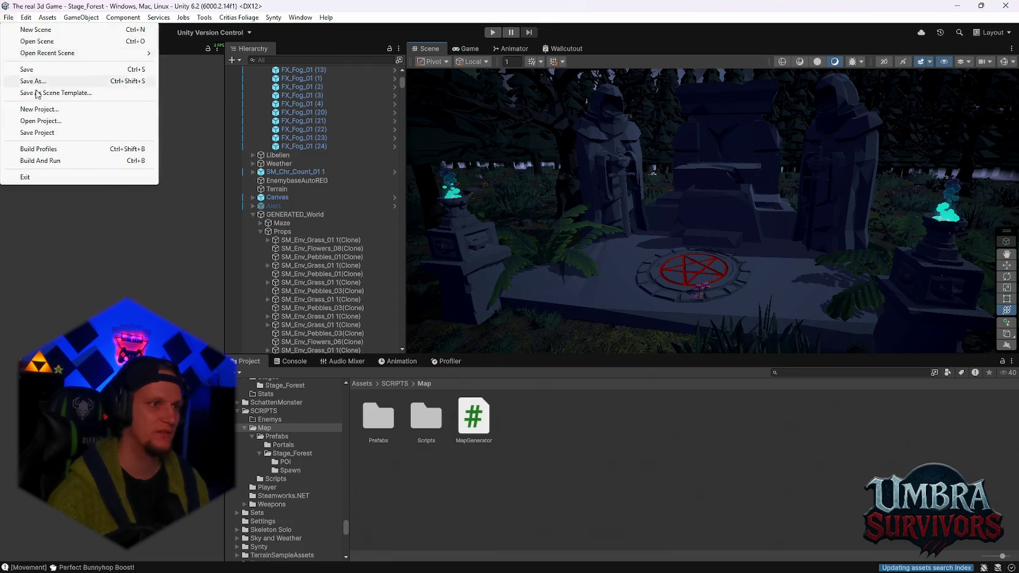
click(37, 132)
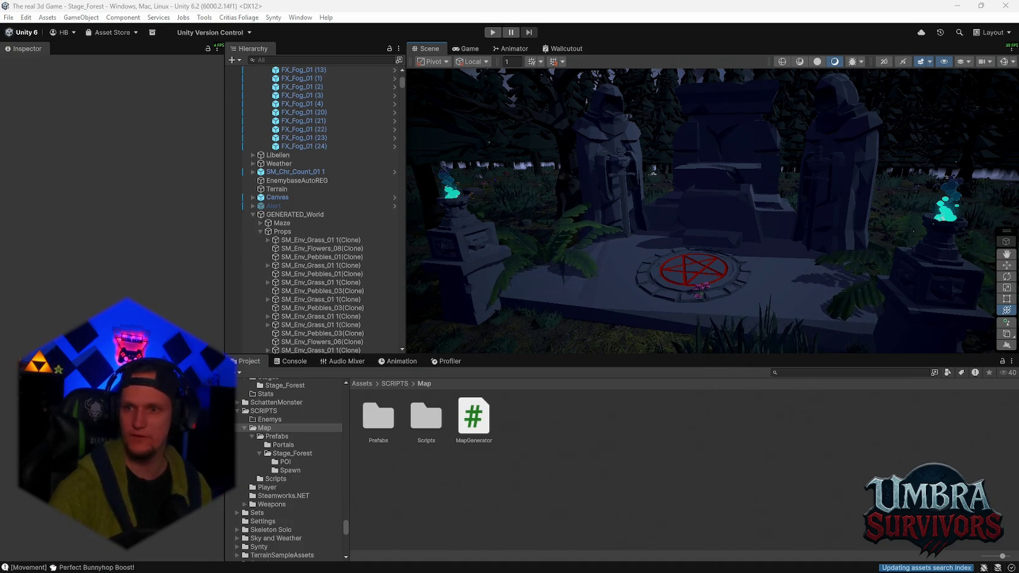
Step: Switch to the browser and play the Umbra Survivors store-page trailer in fullscreen
key(alt+Tab)
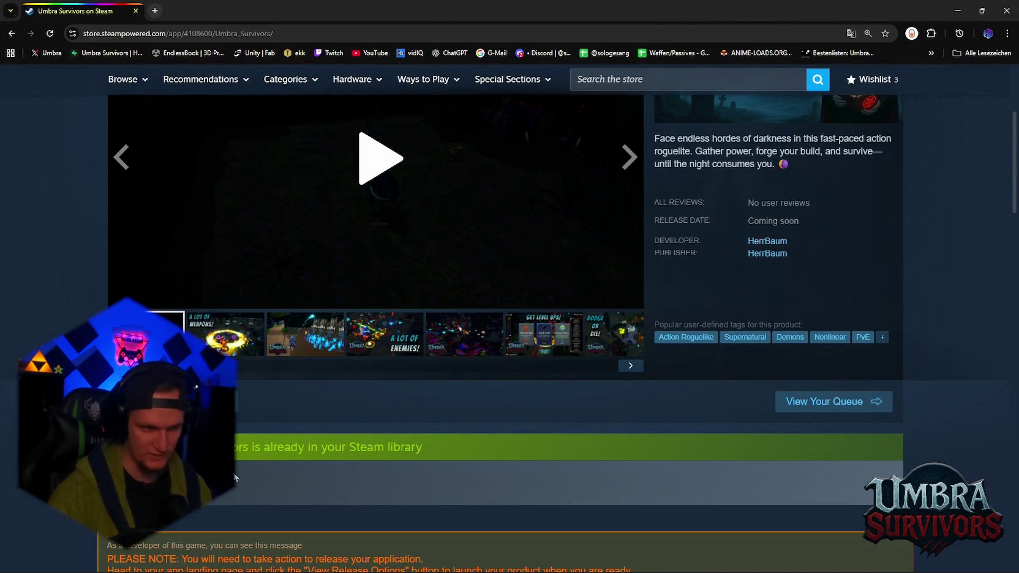
scroll(360, 401, down, 5)
scroll(422, 398, down, 3)
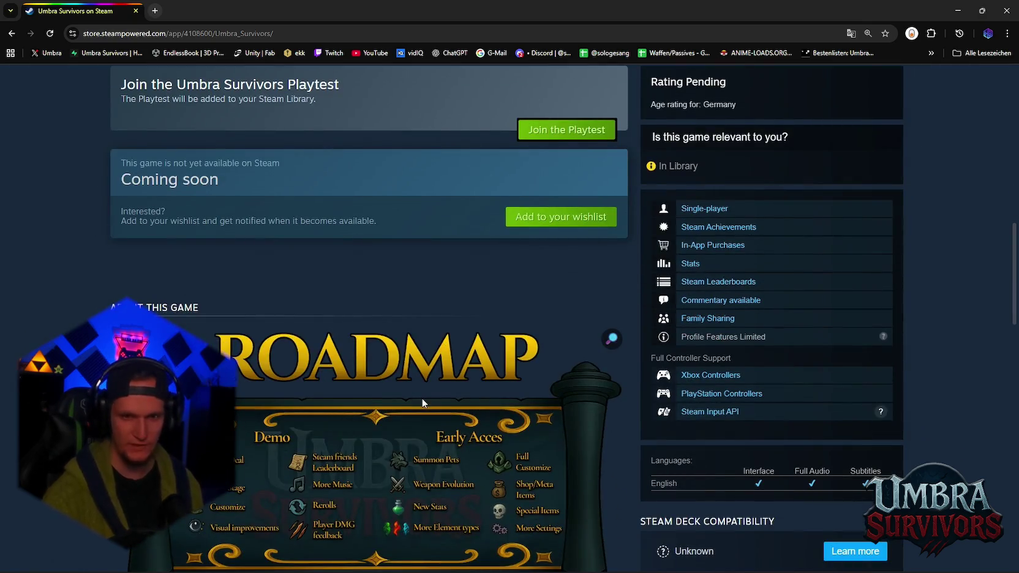
scroll(434, 390, up, 12)
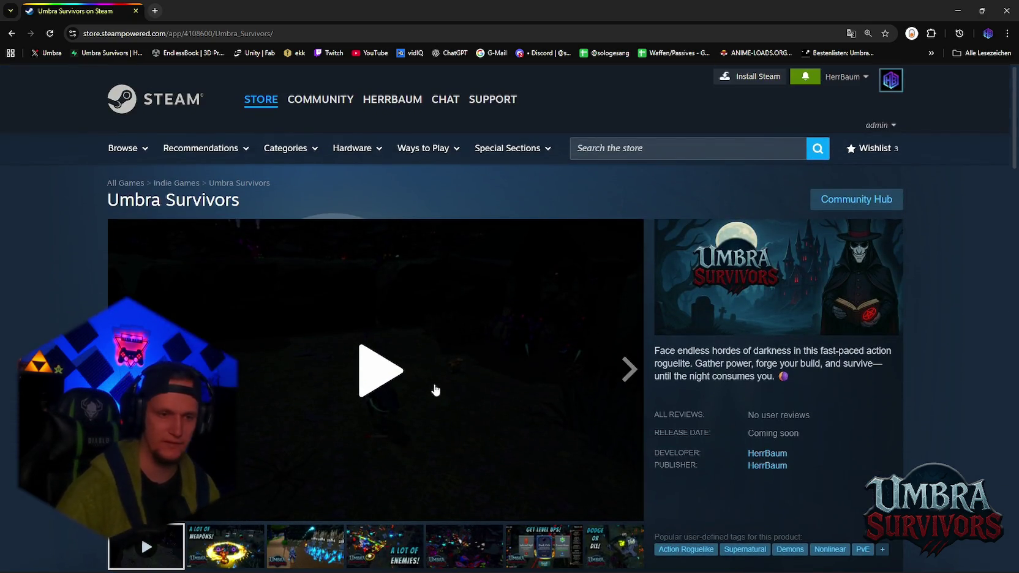
click(385, 394)
mouse_move(633, 516)
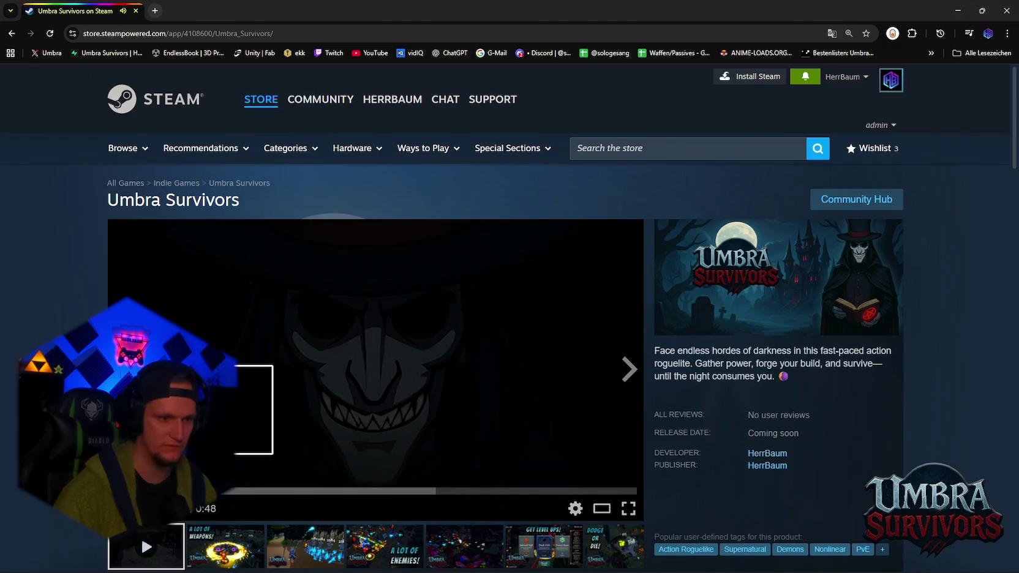
click(628, 509)
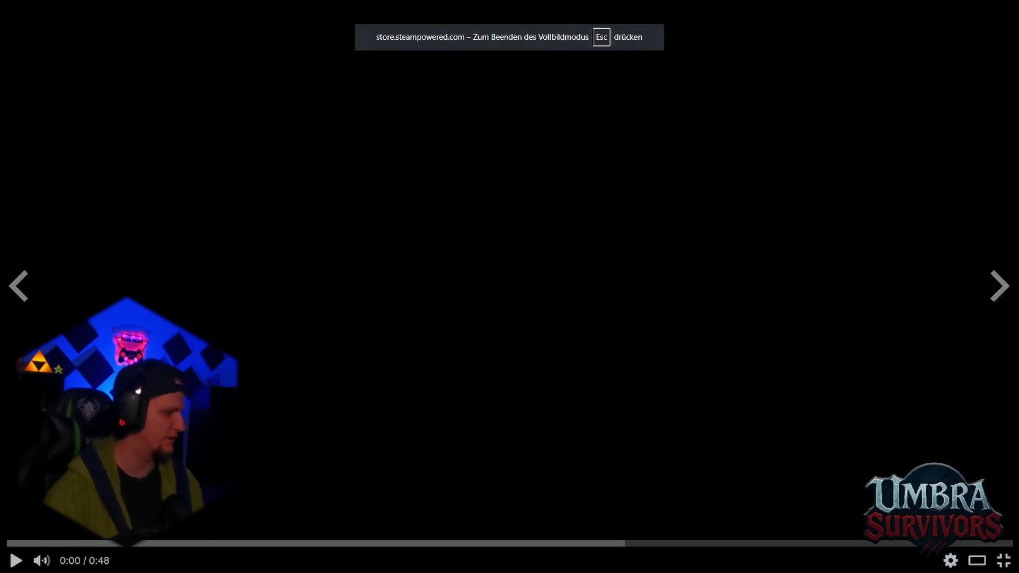